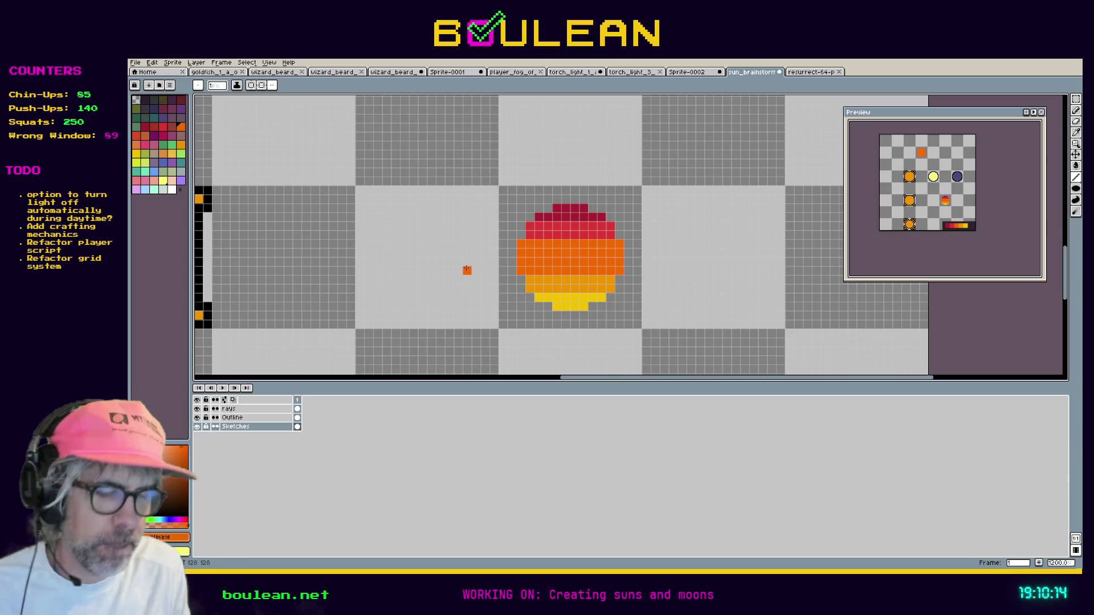
# Hide the fine pixel grid and nudge the small orange pixel one pixel right.
pyautogui.hotkey('ctrl', 'shift', "'")
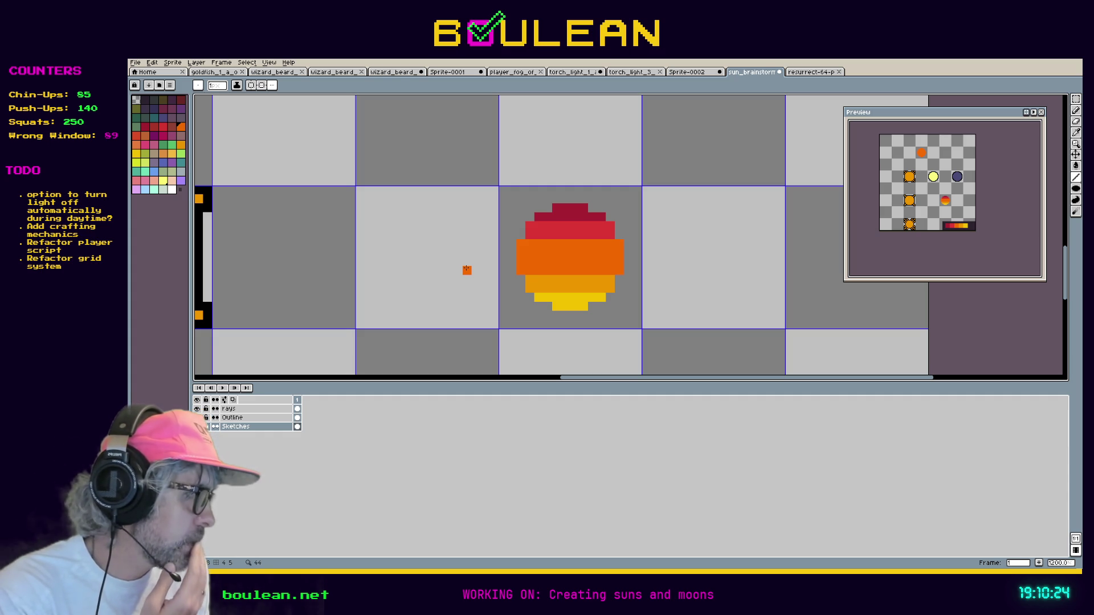
pyautogui.moveTo(466, 268); pyautogui.dragTo(471, 267)
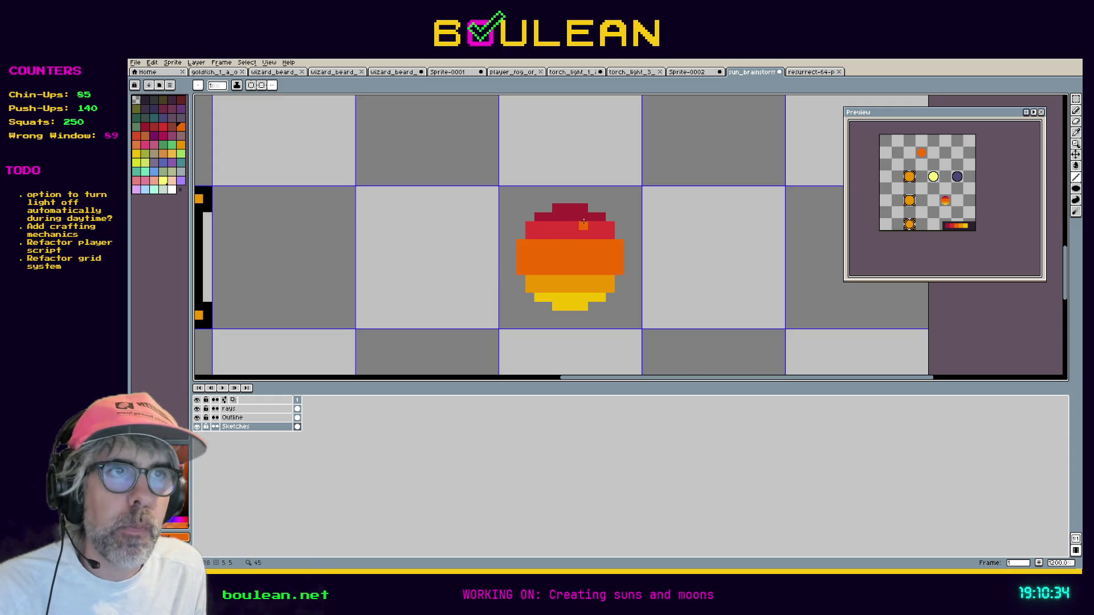
pyautogui.scroll(-1, 579, 229)
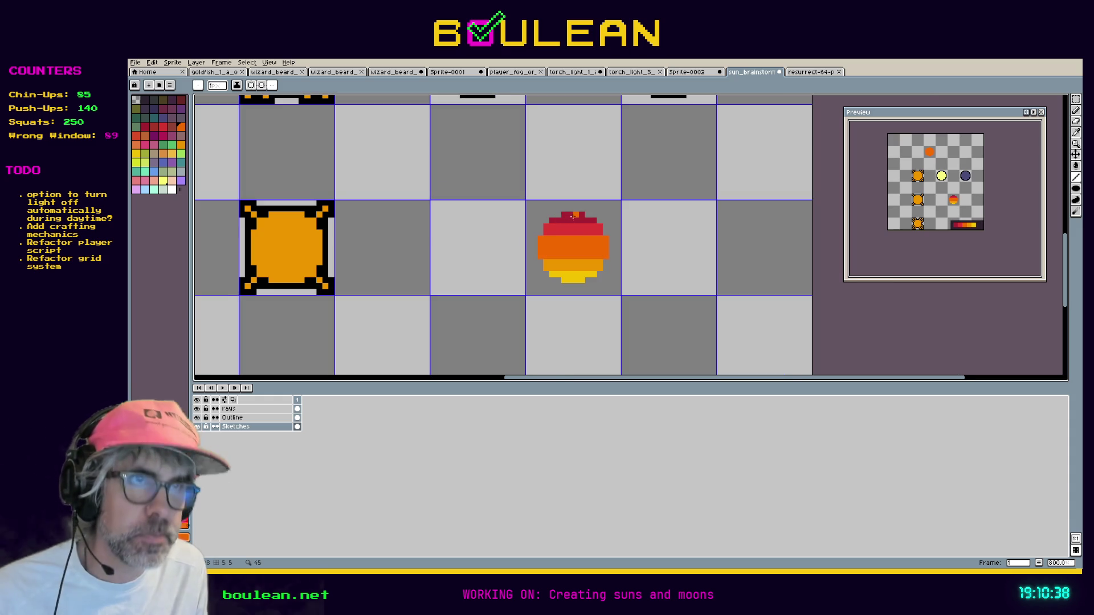
pyautogui.scroll(1, 575, 215)
pyautogui.press('i')
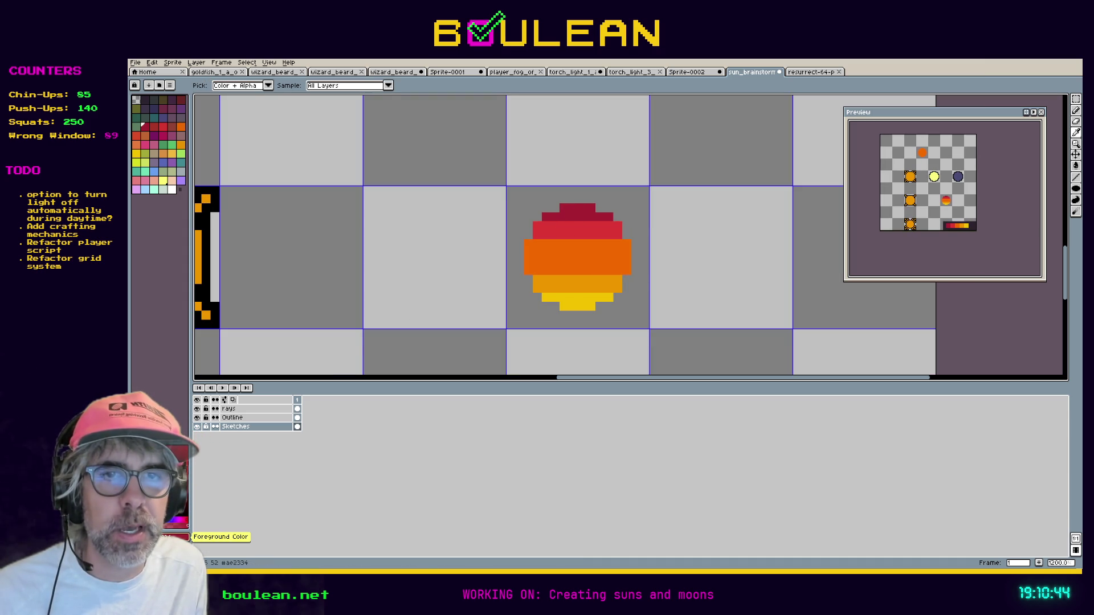
# Check the foreground colour's HSL values in the colour editor, leaving it unchanged.
pyautogui.click(177, 534)
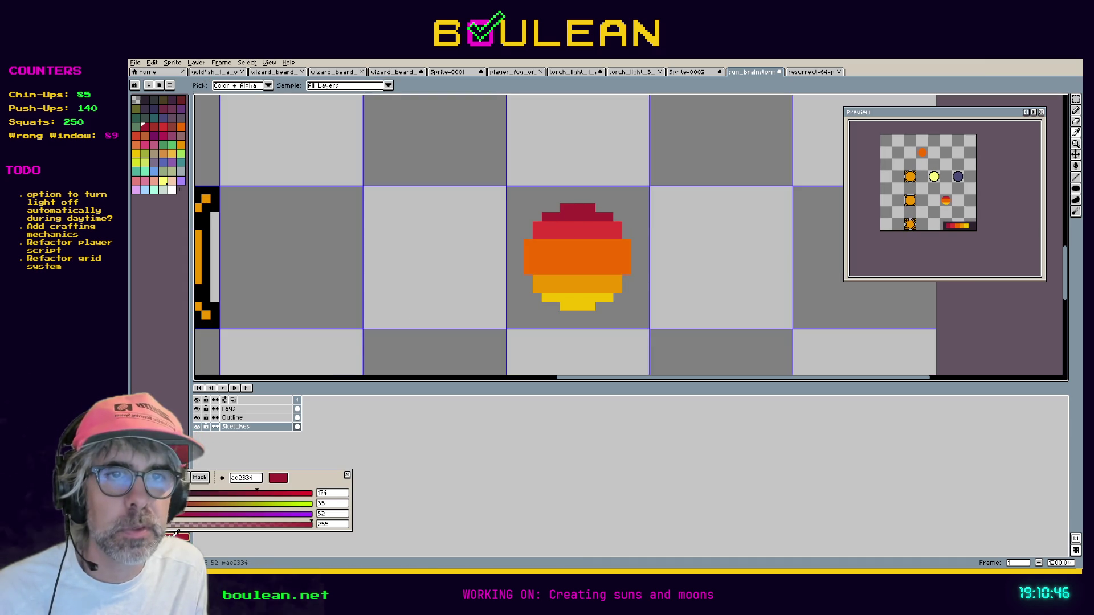
pyautogui.click(165, 478)
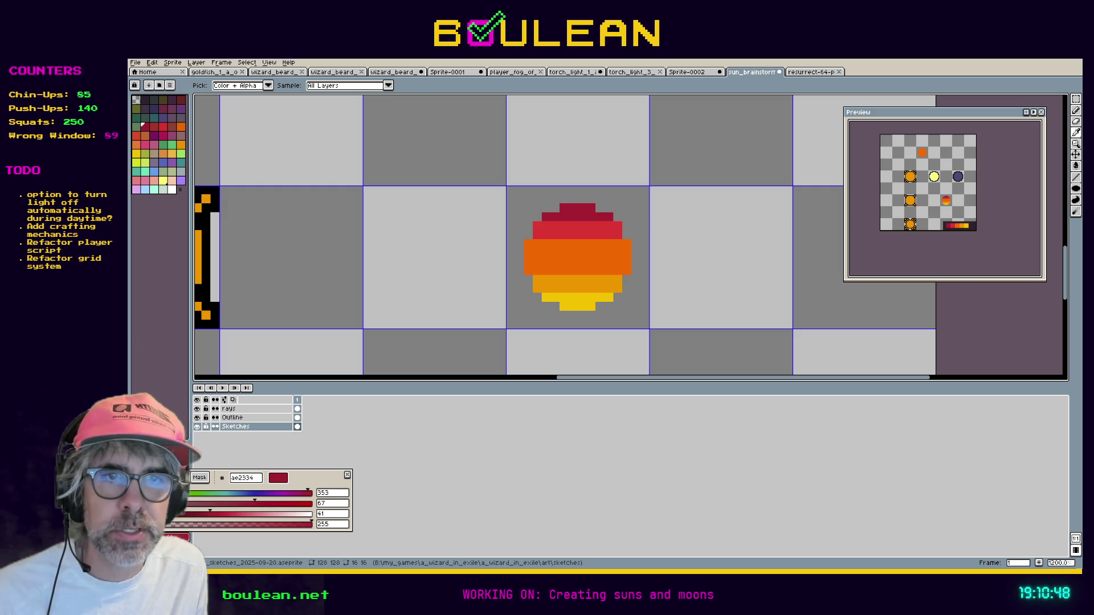
pyautogui.click(329, 515)
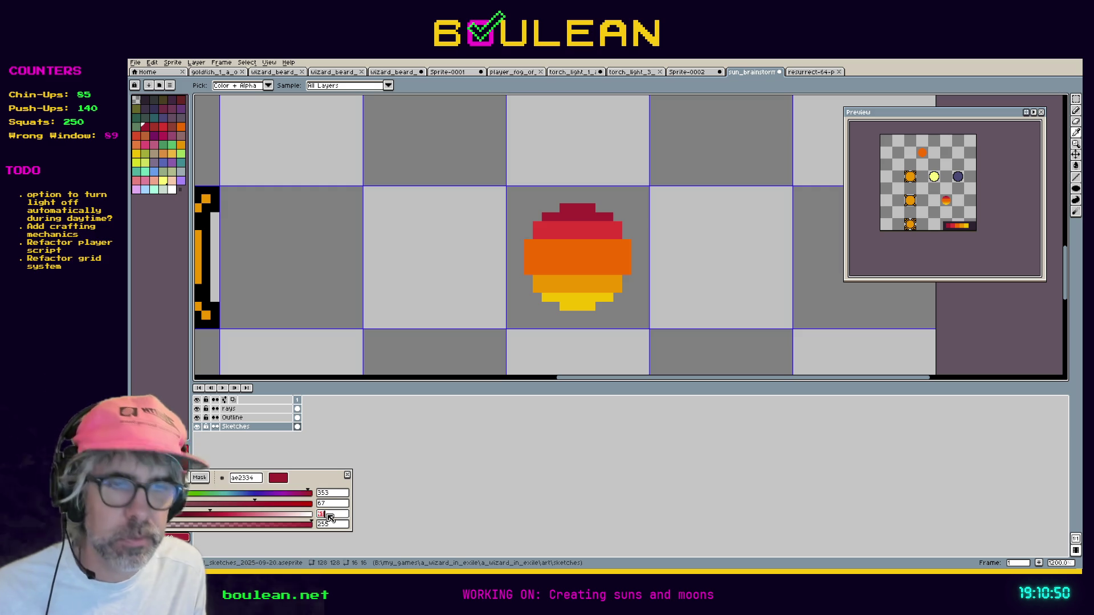
pyautogui.press('Escape')
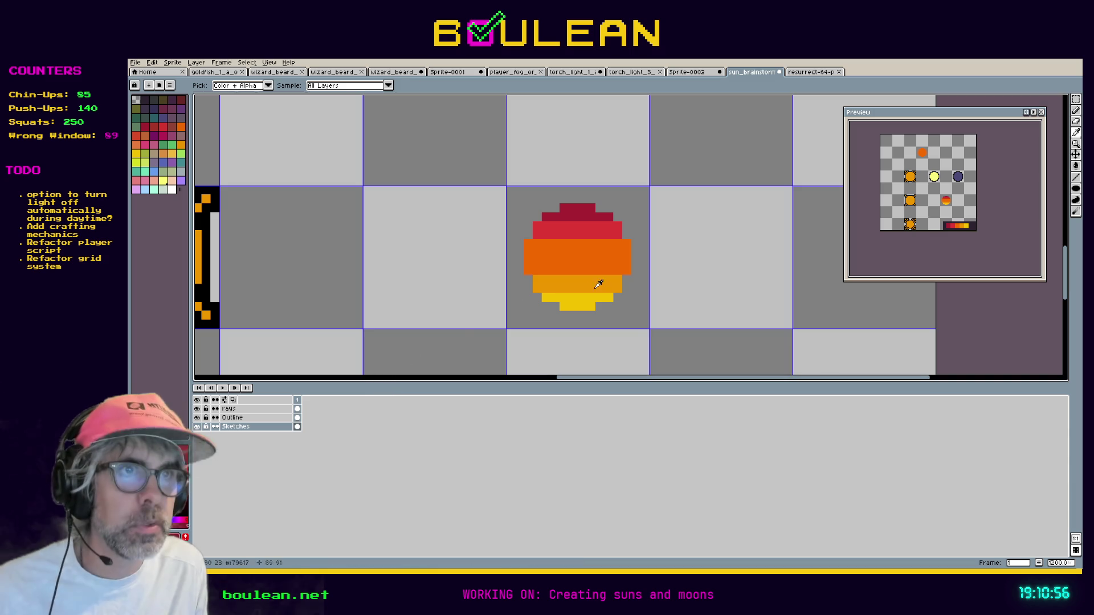
# Duplicate the sun's 16x16 tile into the tile directly to its right.
pyautogui.press('m')
pyautogui.moveTo(643, 322)
pyautogui.mouseDown()
pyautogui.moveTo(497, 178)
pyautogui.moveTo(509, 188)
pyautogui.mouseUp()
pyautogui.moveTo(536, 224); pyautogui.dragTo(672, 224)
pyautogui.moveTo(798, 264)
pyautogui.mouseDown()
pyautogui.moveTo(696, 287)
pyautogui.moveTo(684, 262)
pyautogui.mouseUp()
# Drop the copied sun and try a crimson pencil stroke across its second row.
pyautogui.click(642, 224)
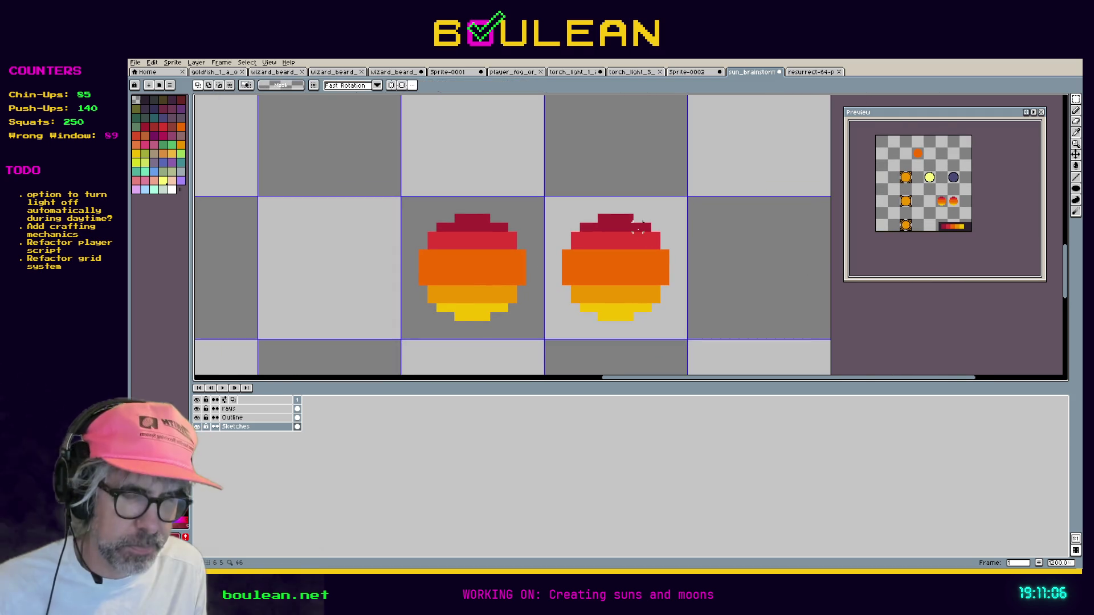
pyautogui.press('b')
pyautogui.moveTo(646, 229); pyautogui.dragTo(584, 228)
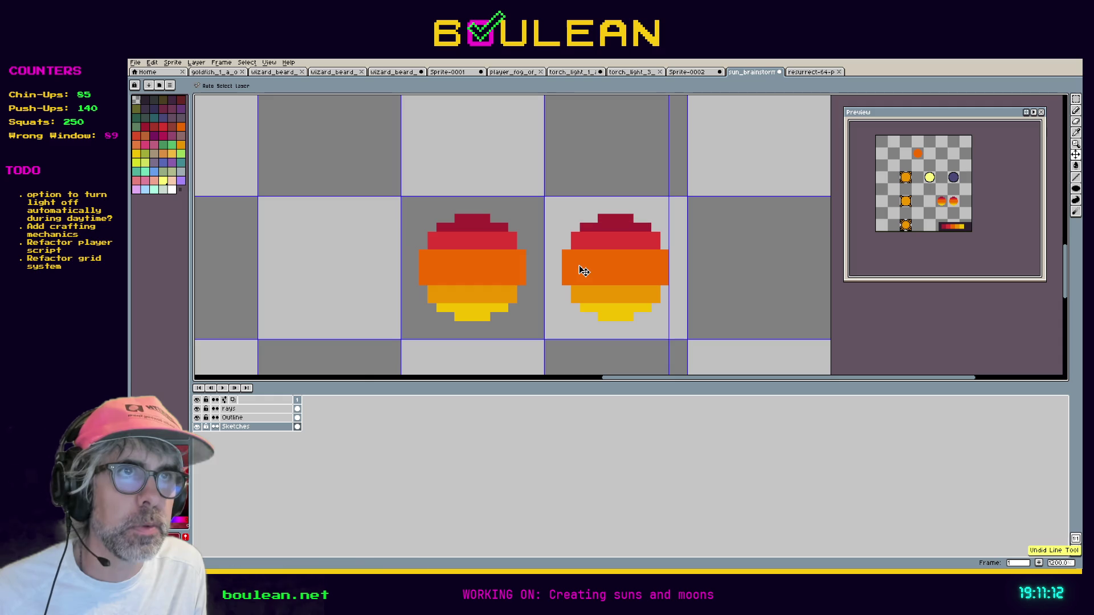
pyautogui.press('i')
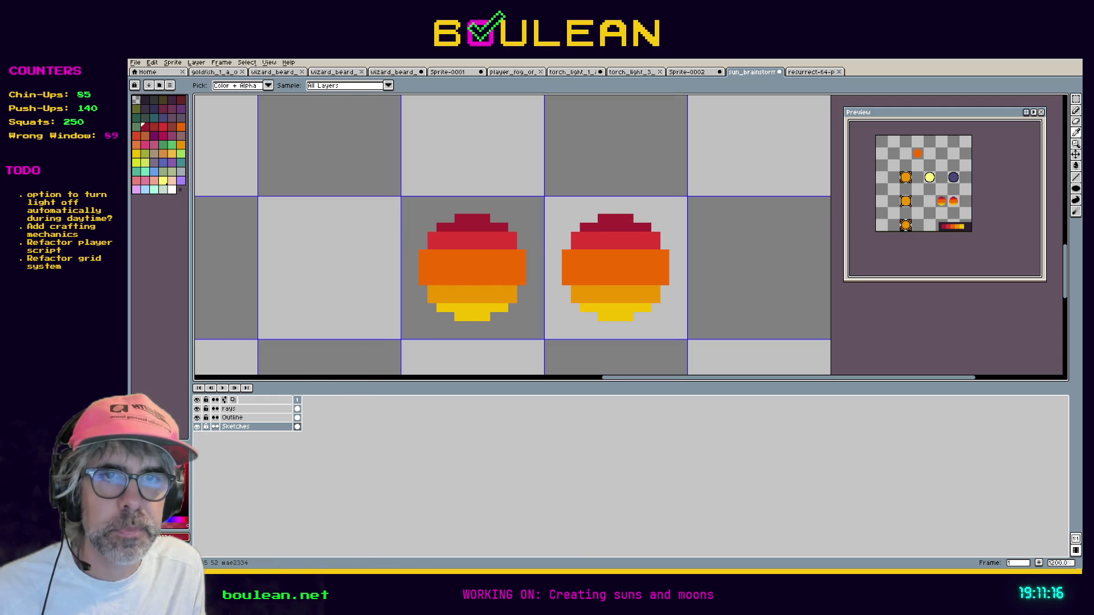
# Lower the foreground colour's HSV brightness to mix a darker red.
pyautogui.click(180, 534)
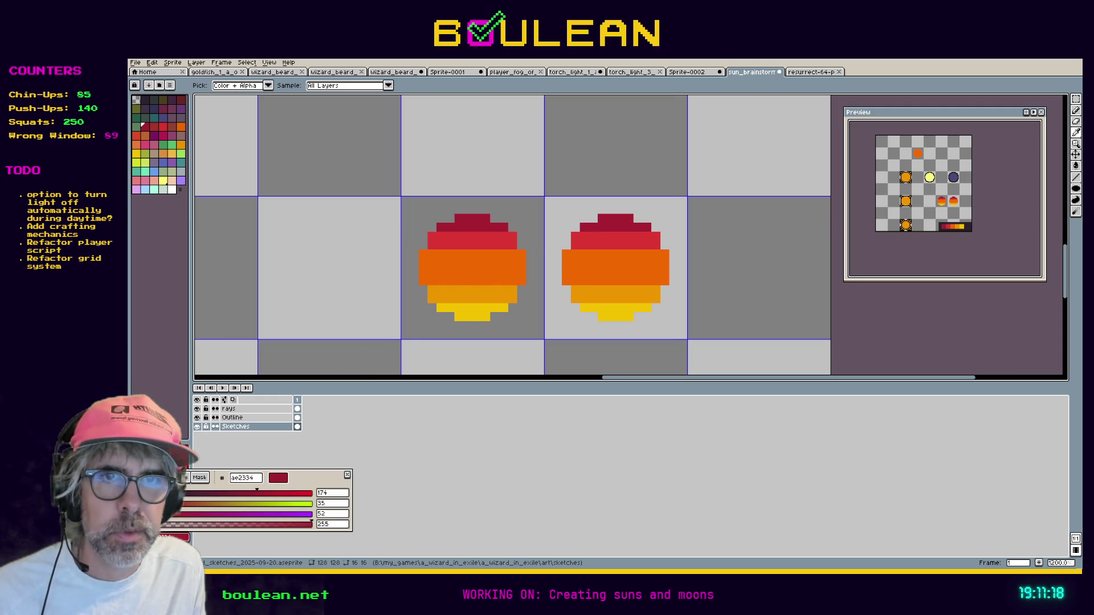
pyautogui.click(148, 477)
pyautogui.click(335, 514)
pyautogui.write('58')
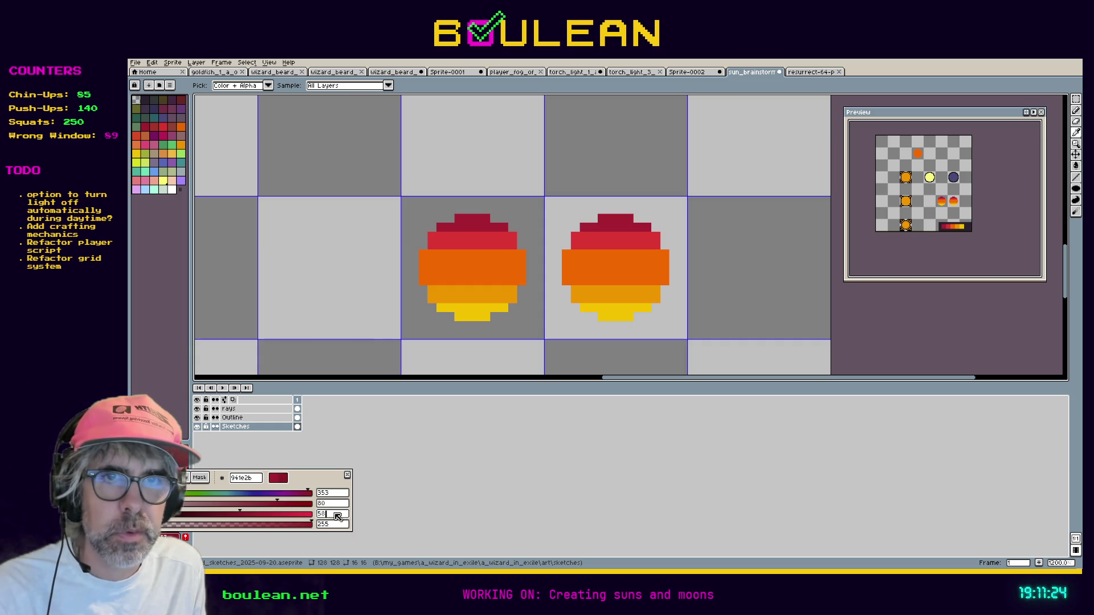
pyautogui.write('78')
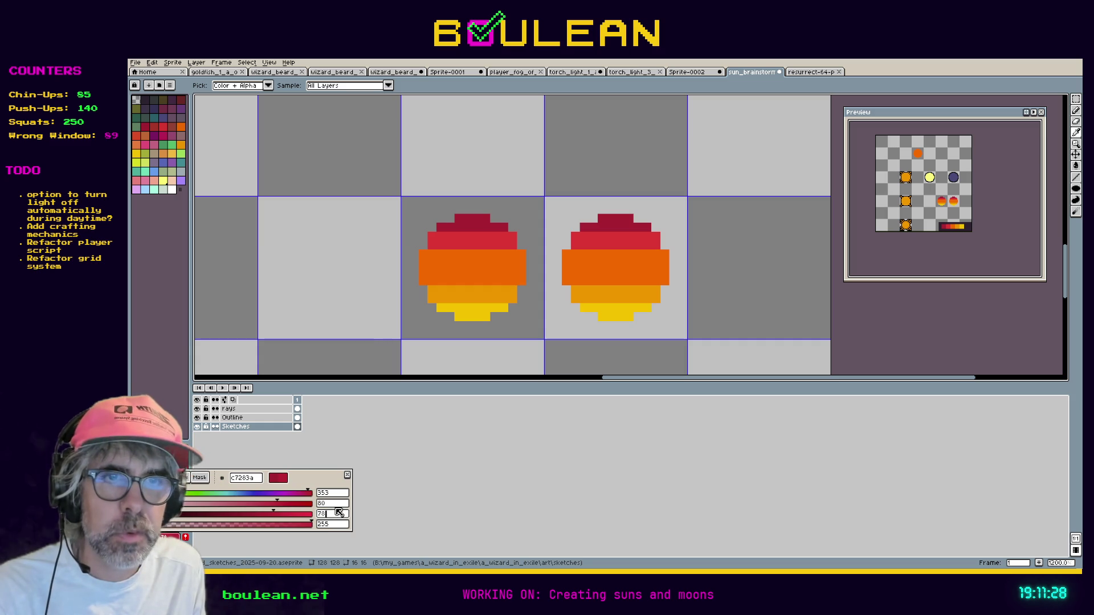
pyautogui.press('Return')
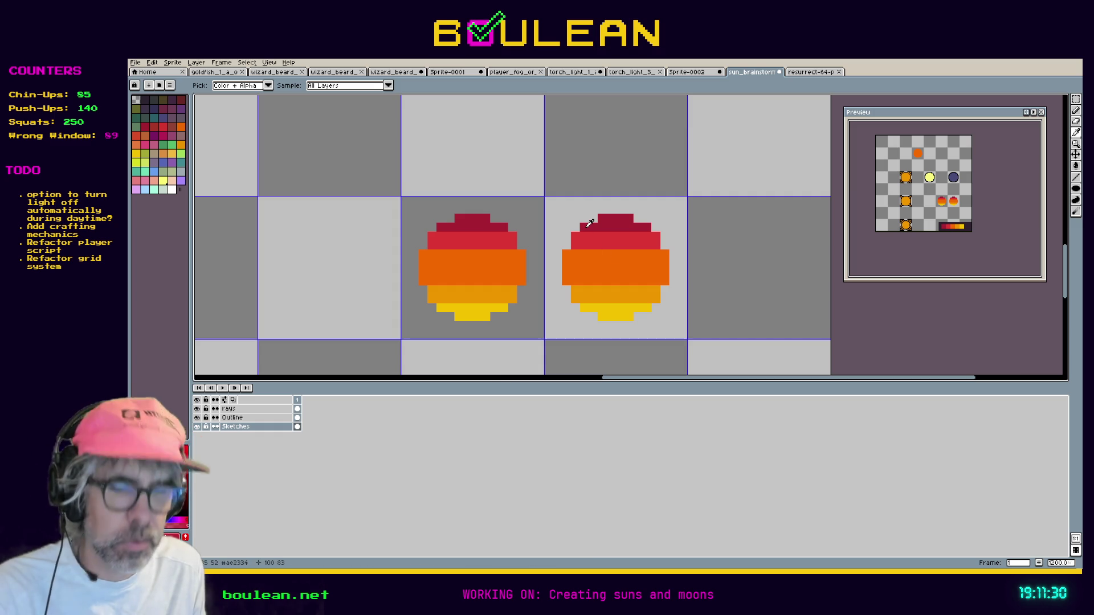
pyautogui.press('b')
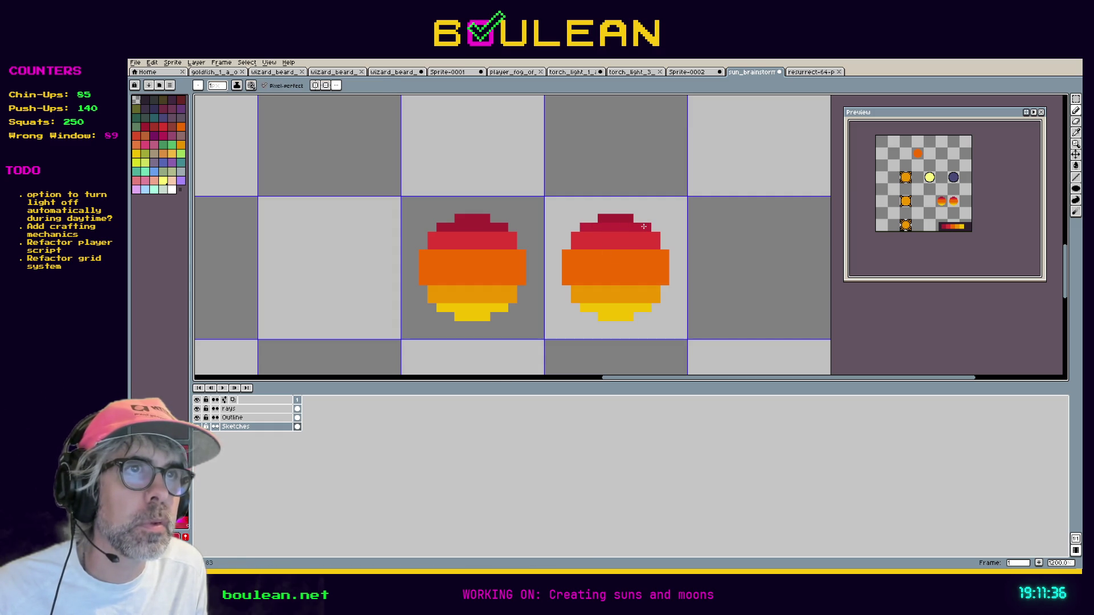
# Set the red's HSV value to 100 and paint a brighter stripe across the copy's red band.
pyautogui.press('i')
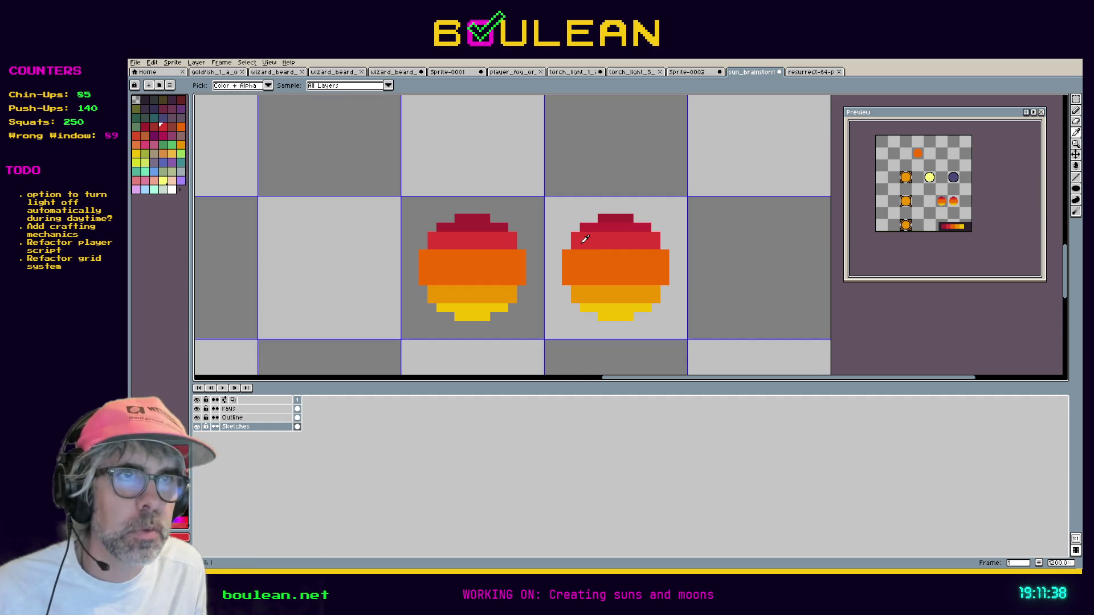
pyautogui.click(174, 536)
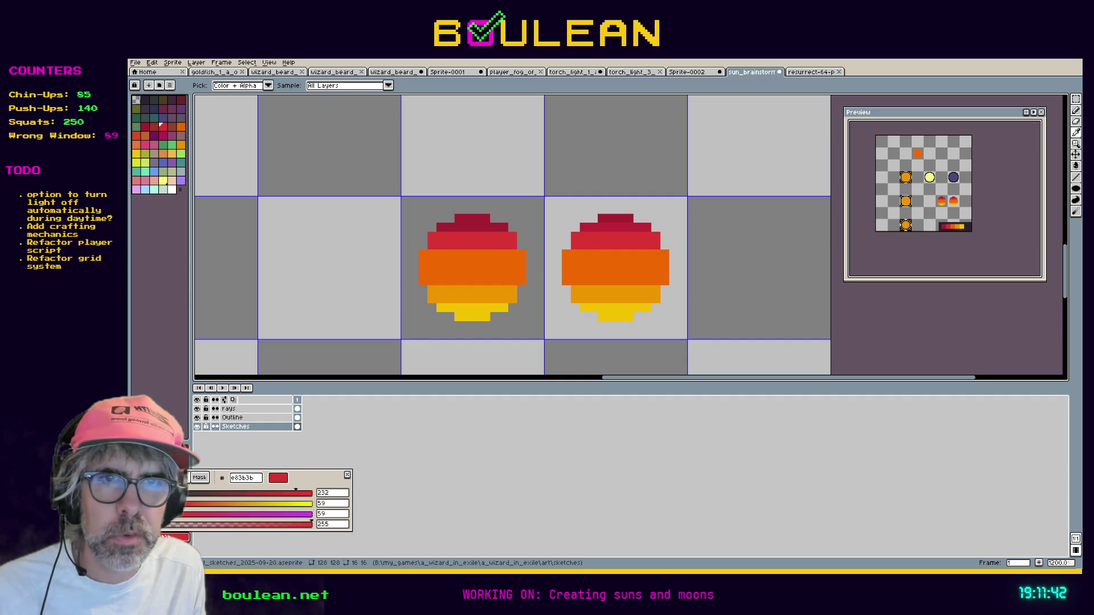
pyautogui.click(143, 477)
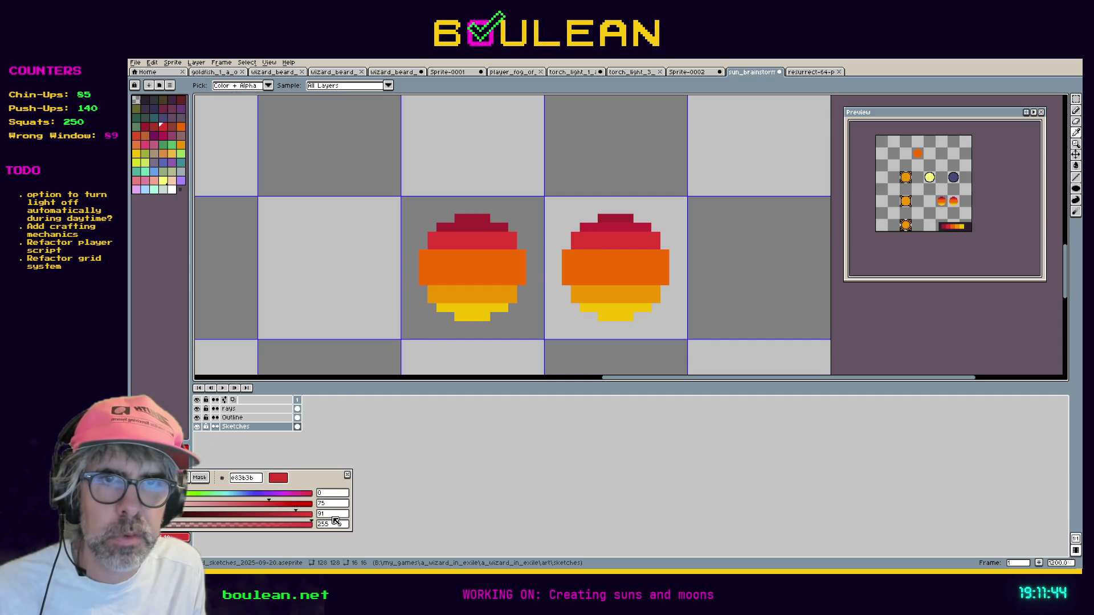
pyautogui.write('100')
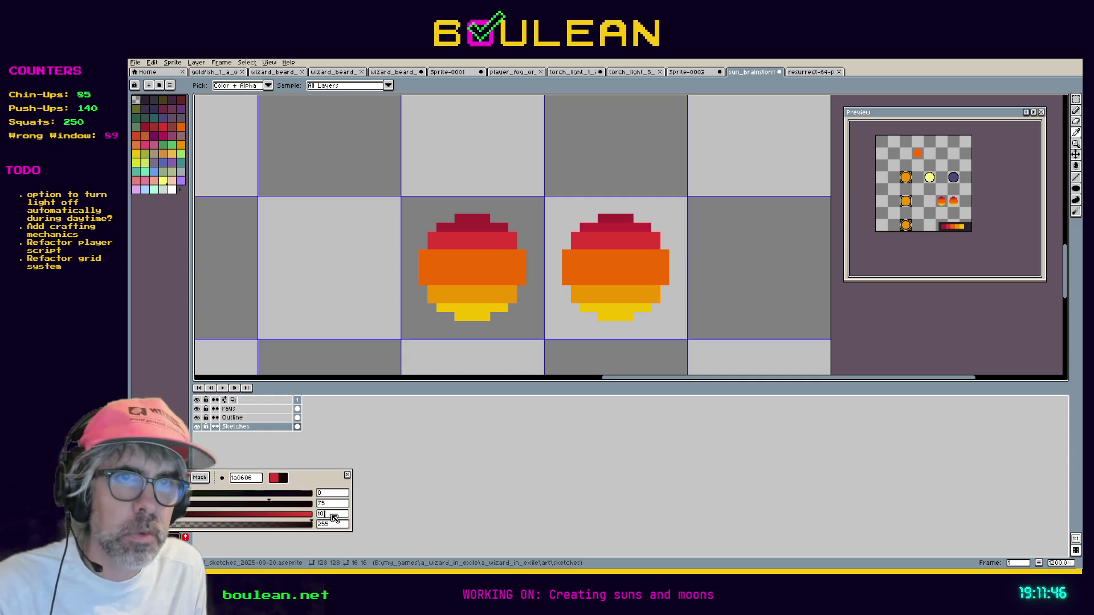
pyautogui.press('Return')
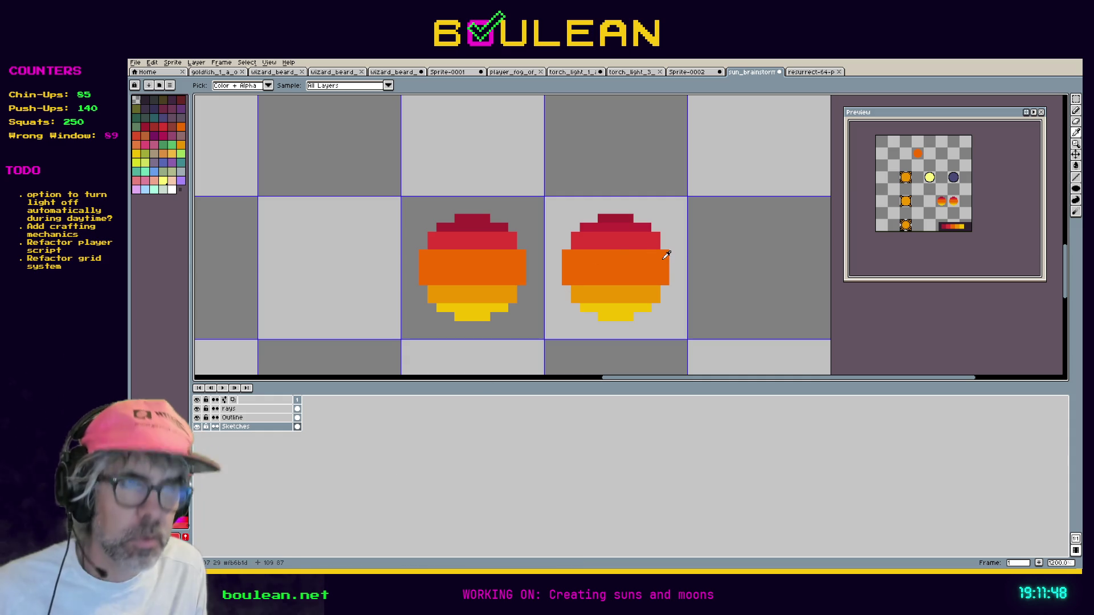
pyautogui.press('b')
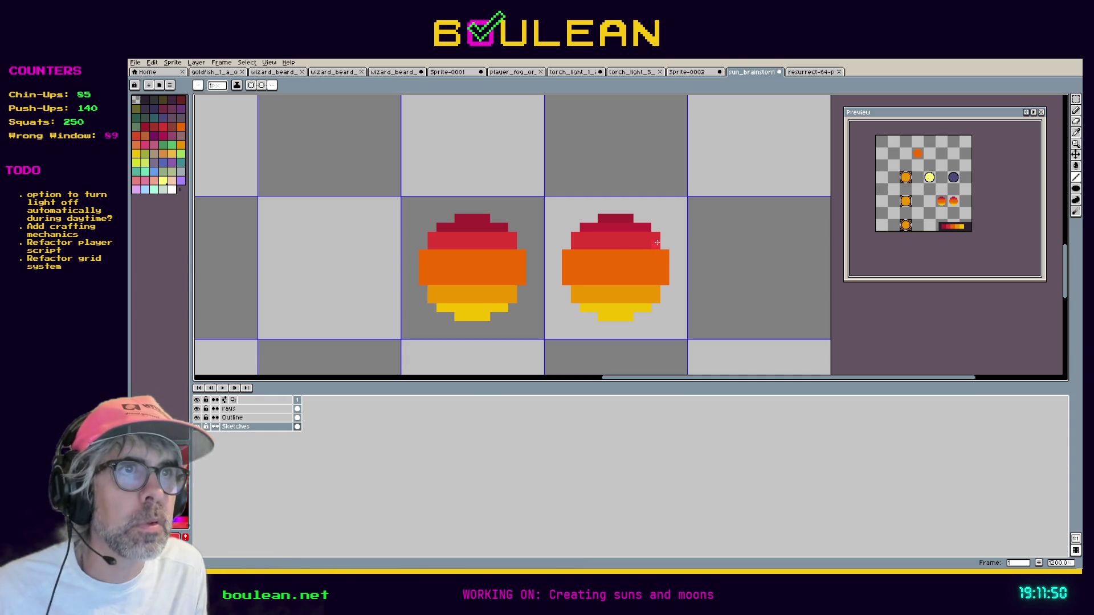
pyautogui.moveTo(657, 242); pyautogui.dragTo(577, 244)
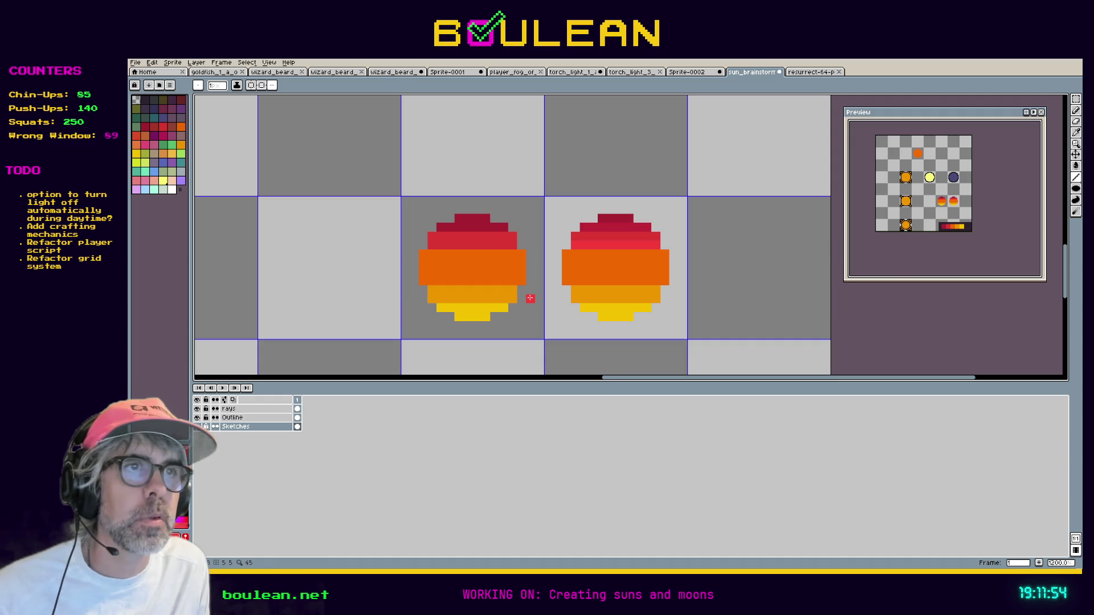
# Eyedrop the copy's orange, lower its saturation, and paint a lighter stroke across the orange band.
pyautogui.press('i')
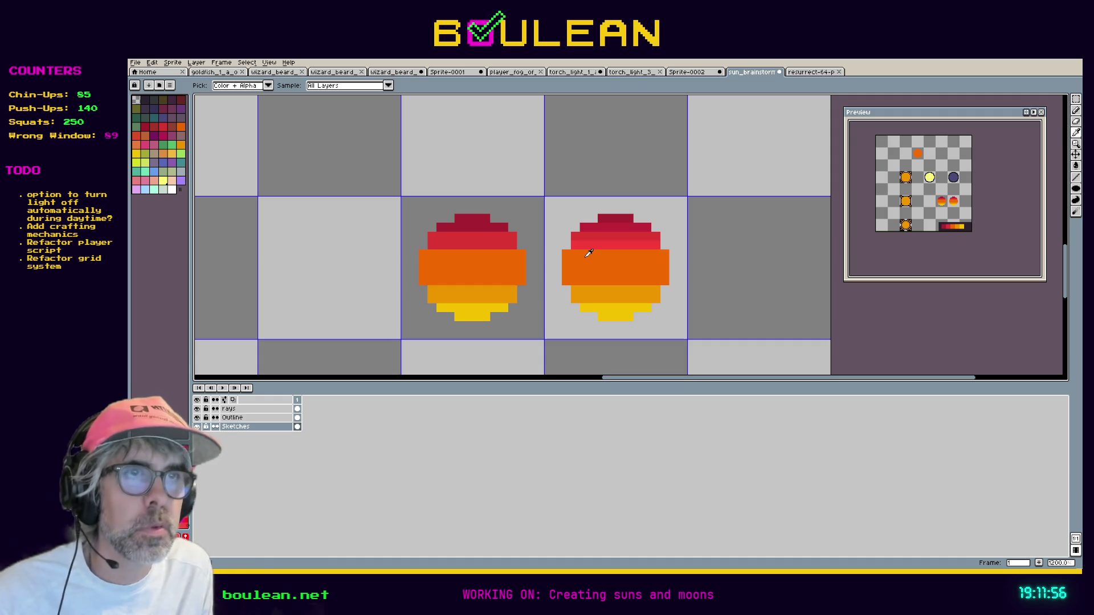
pyautogui.click(589, 253)
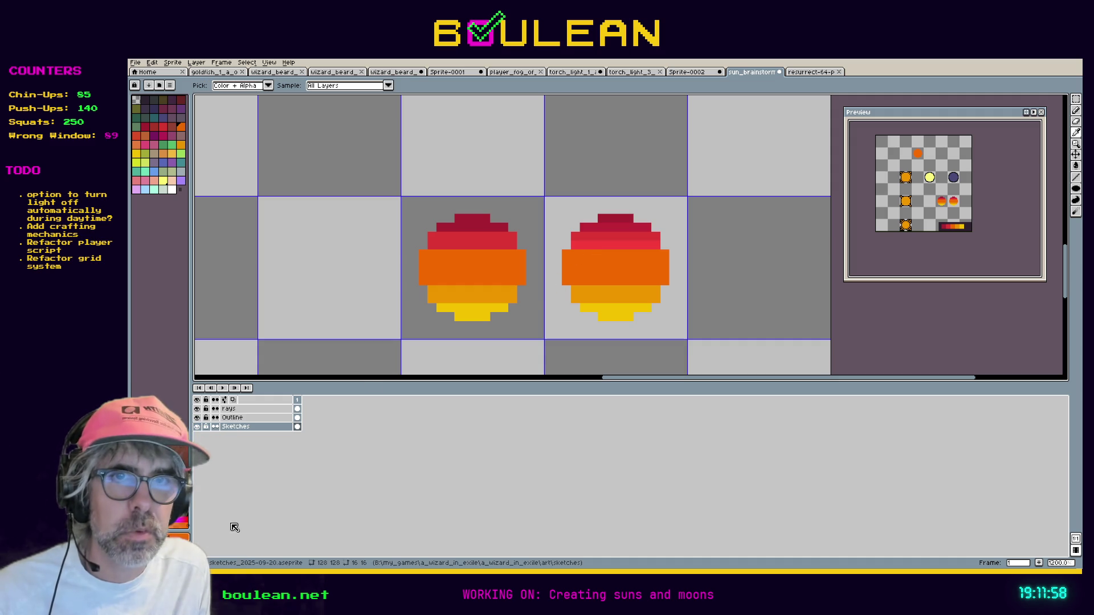
pyautogui.click(178, 535)
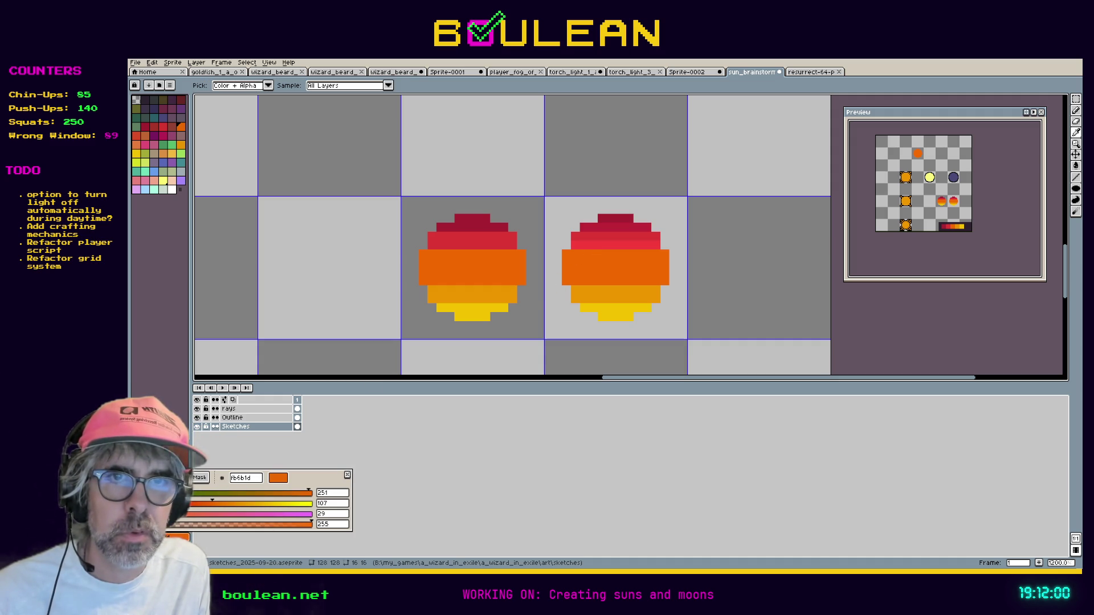
pyautogui.click(151, 477)
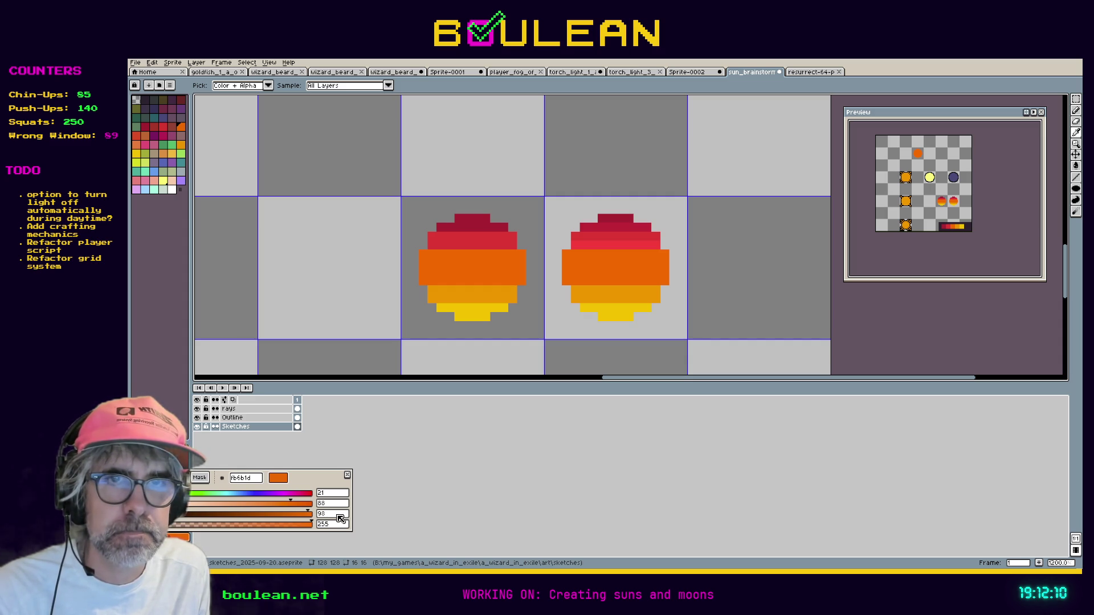
pyautogui.click(342, 505)
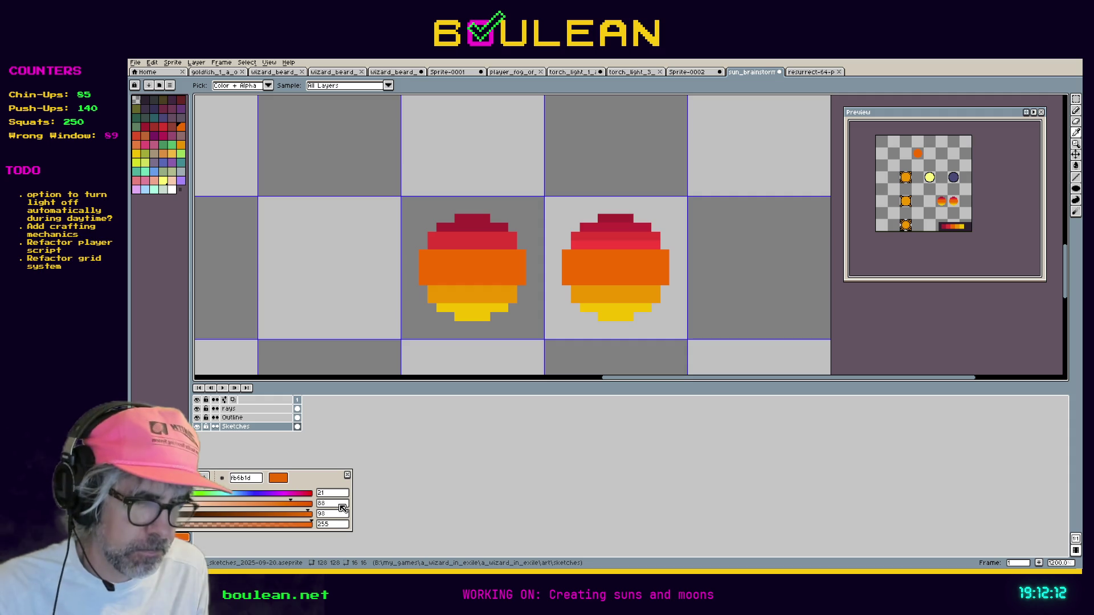
pyautogui.press('Escape')
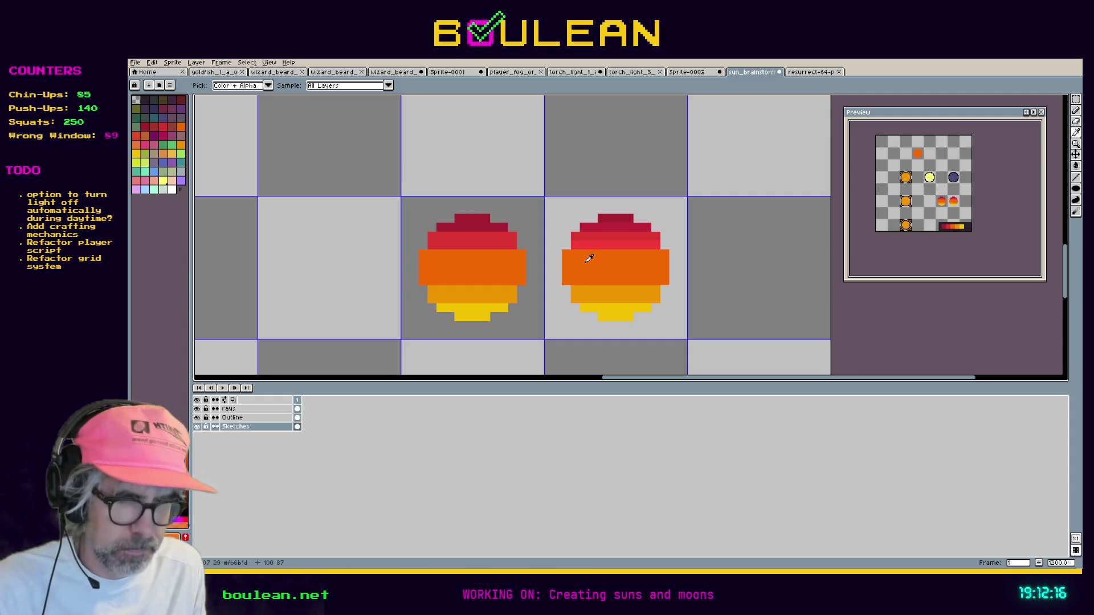
pyautogui.press('b')
pyautogui.moveTo(568, 261); pyautogui.dragTo(647, 263)
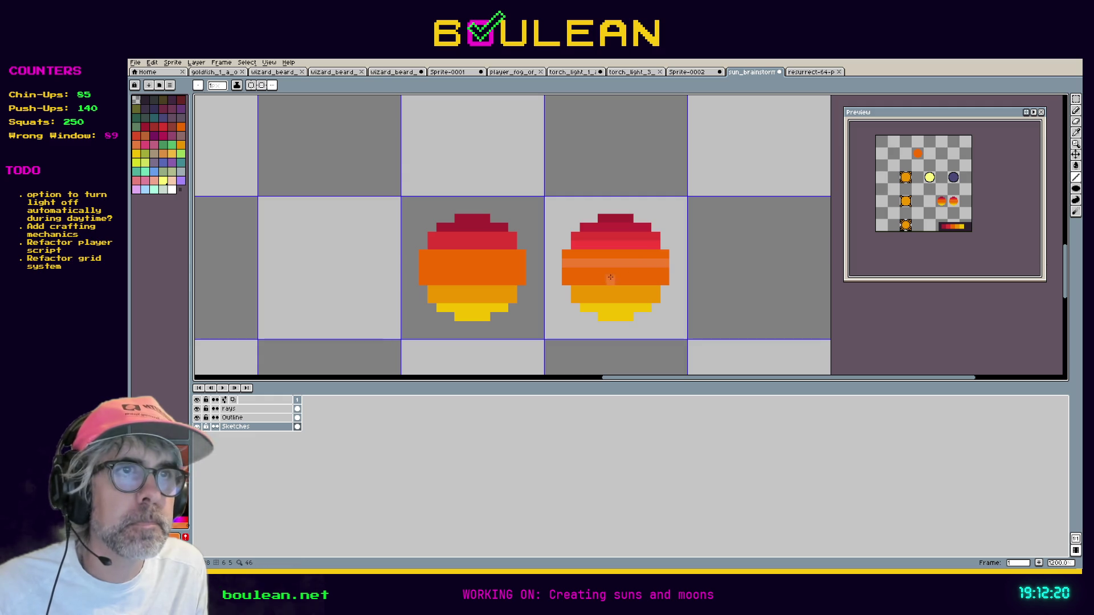
# Adjust the saturation again and paint two more light-orange rows across the right sun.
pyautogui.click(178, 519)
pyautogui.click(341, 505)
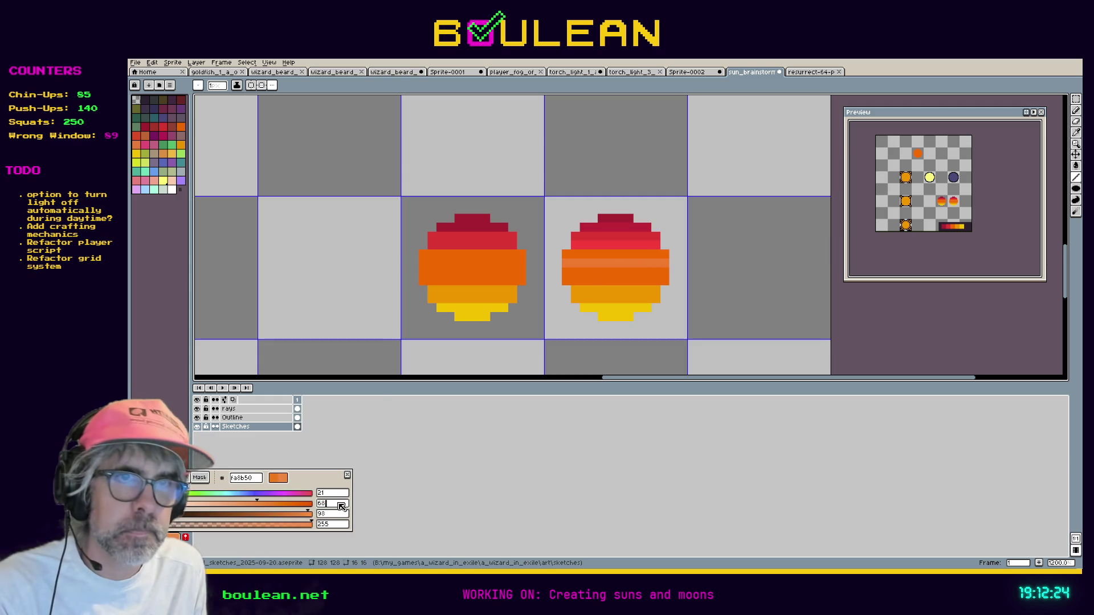
pyautogui.moveTo(568, 274); pyautogui.dragTo(667, 272)
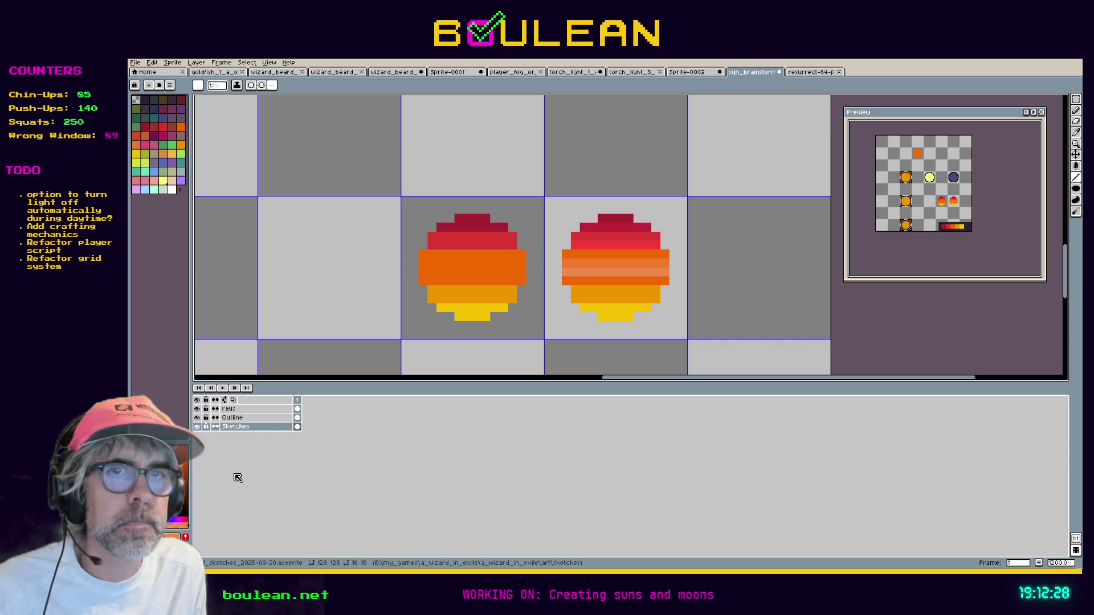
pyautogui.click(171, 537)
pyautogui.click(323, 504)
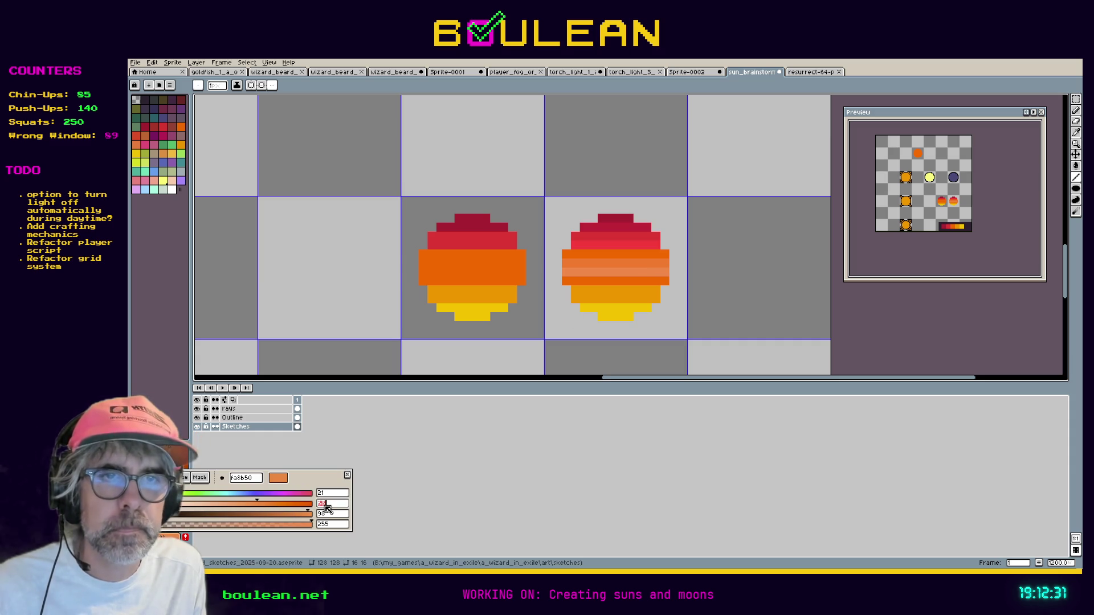
pyautogui.click(347, 476)
pyautogui.moveTo(566, 279); pyautogui.dragTo(652, 282)
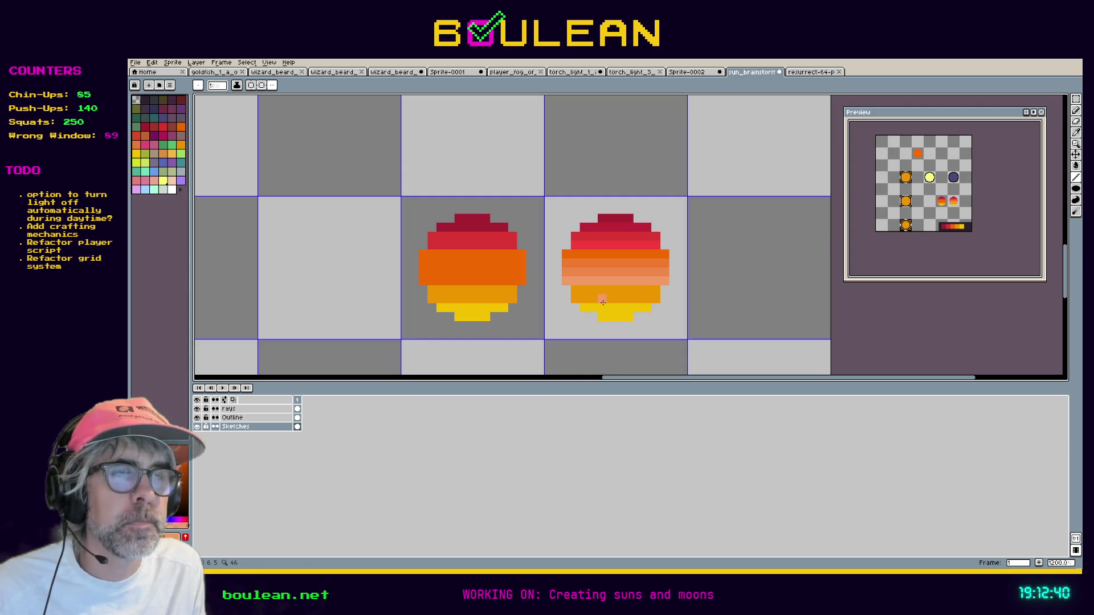
# Undo the earlier light rows, re-pick the orange with lower saturation, and redraw the first row.
pyautogui.hotkey('ctrl', 'z')
pyautogui.hotkey('ctrl', 'z')
pyautogui.hotkey('ctrl', 'z')
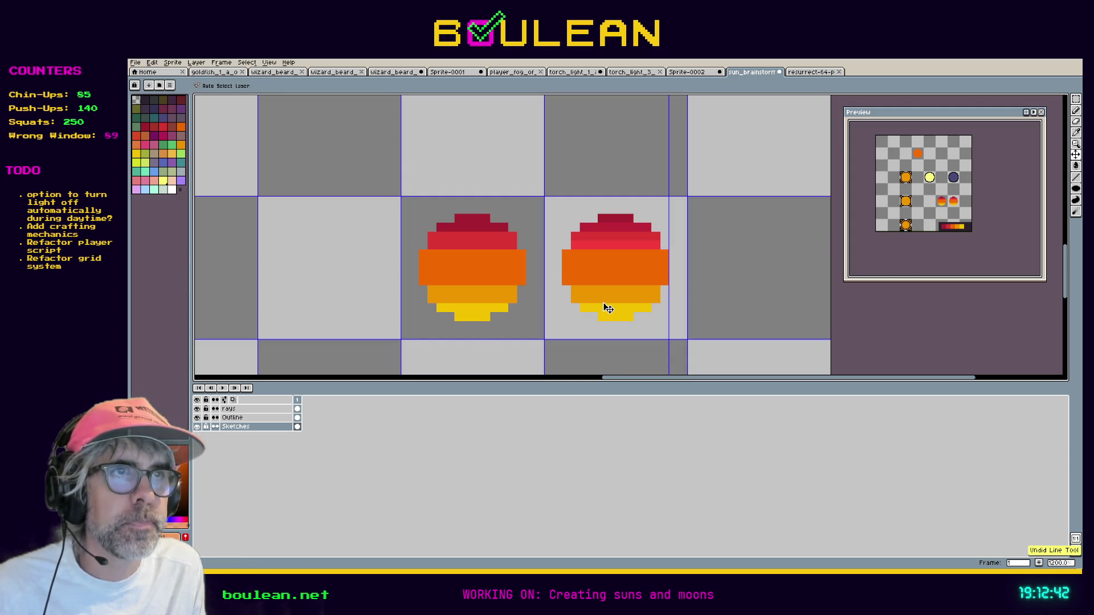
pyautogui.press('i')
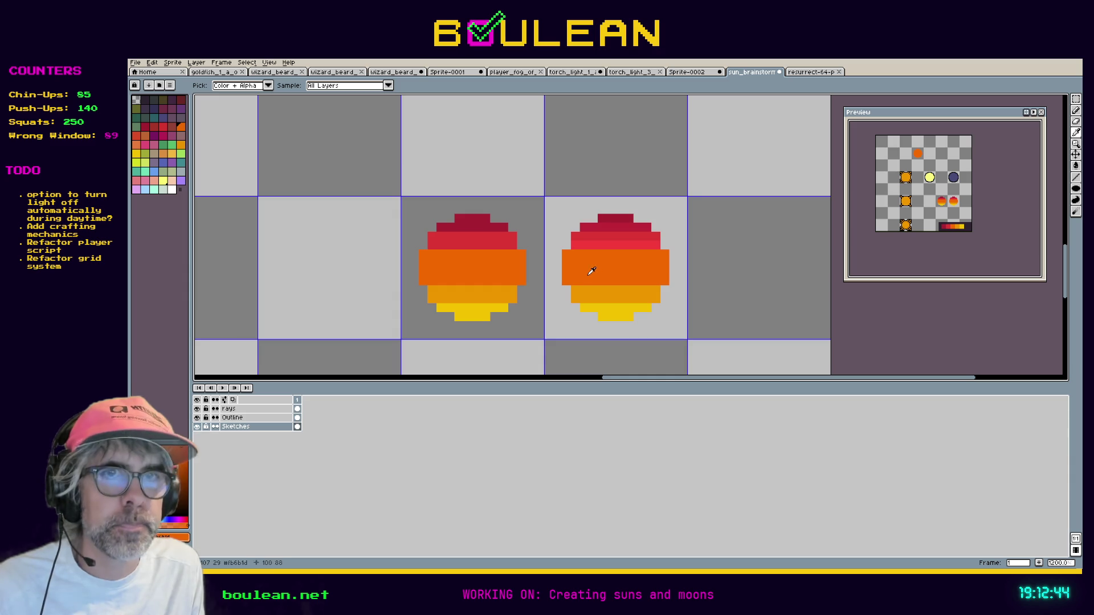
pyautogui.click(186, 517)
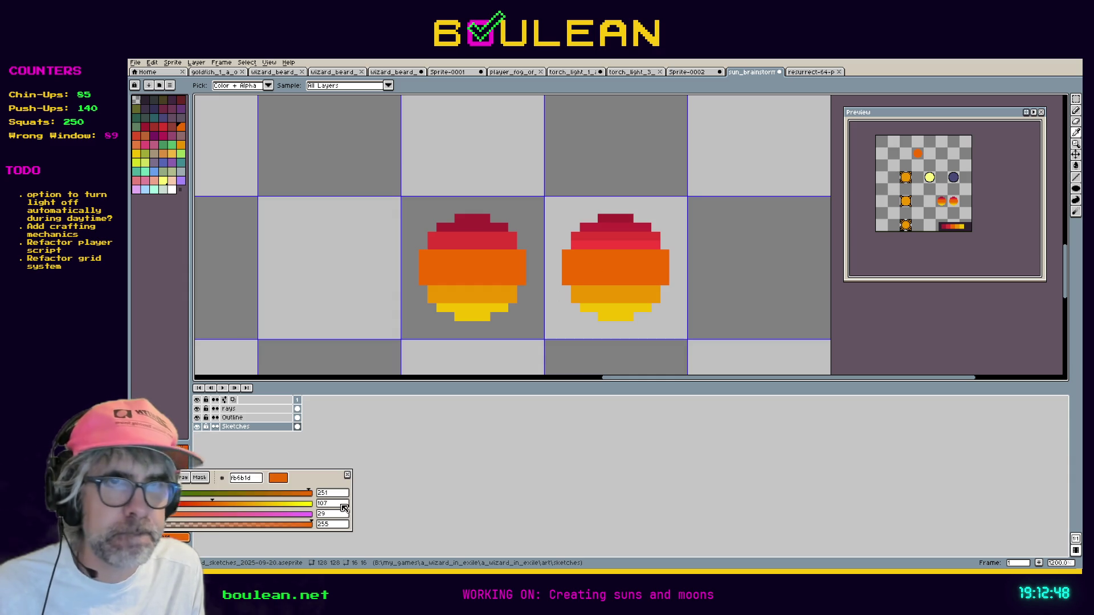
pyautogui.click(152, 478)
pyautogui.click(328, 503)
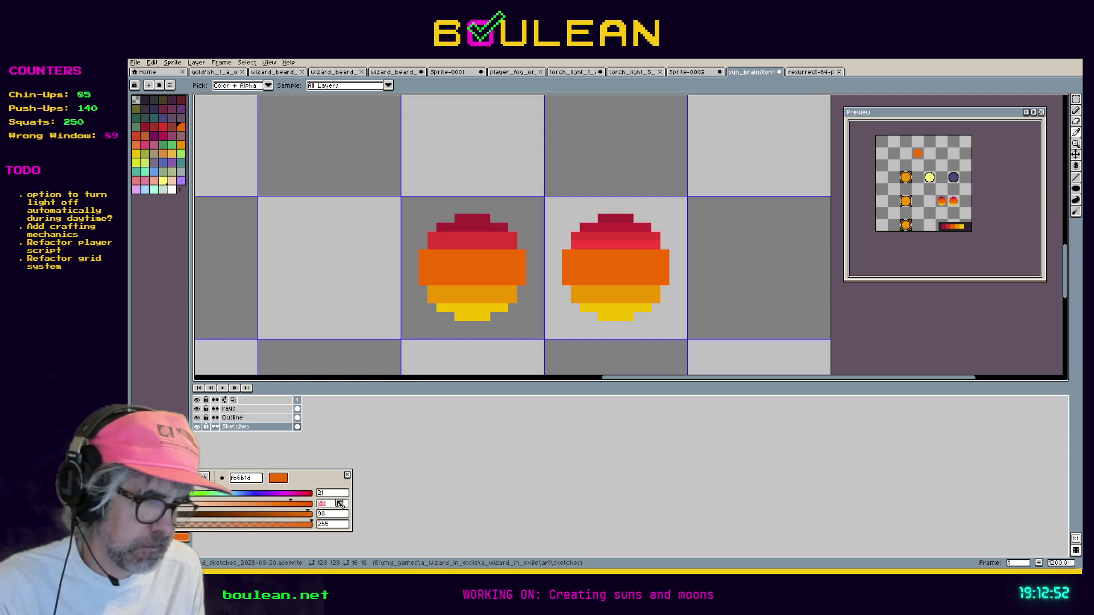
pyautogui.press('Return')
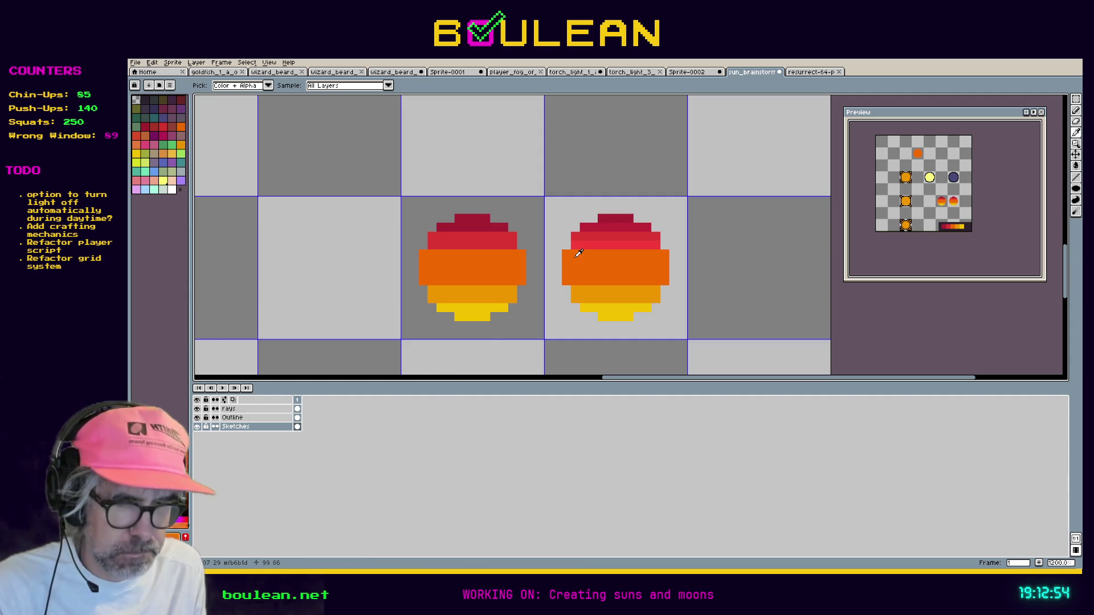
pyautogui.press('b')
pyautogui.moveTo(566, 259); pyautogui.dragTo(659, 262)
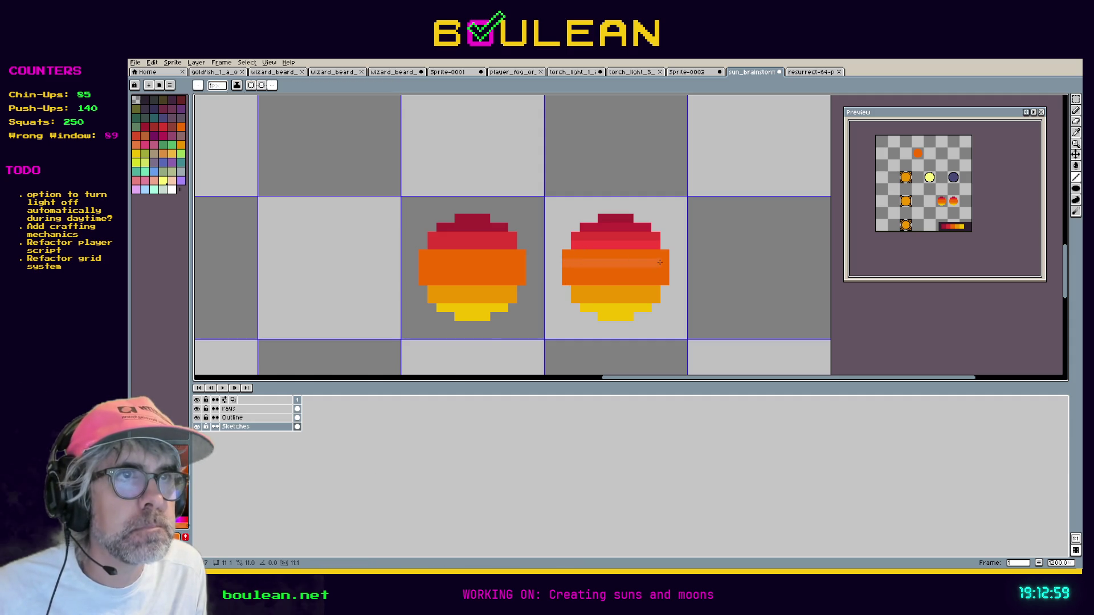
# Paint two more progressively lighter orange rows, dropping saturation to 72.
pyautogui.click(171, 537)
pyautogui.click(331, 505)
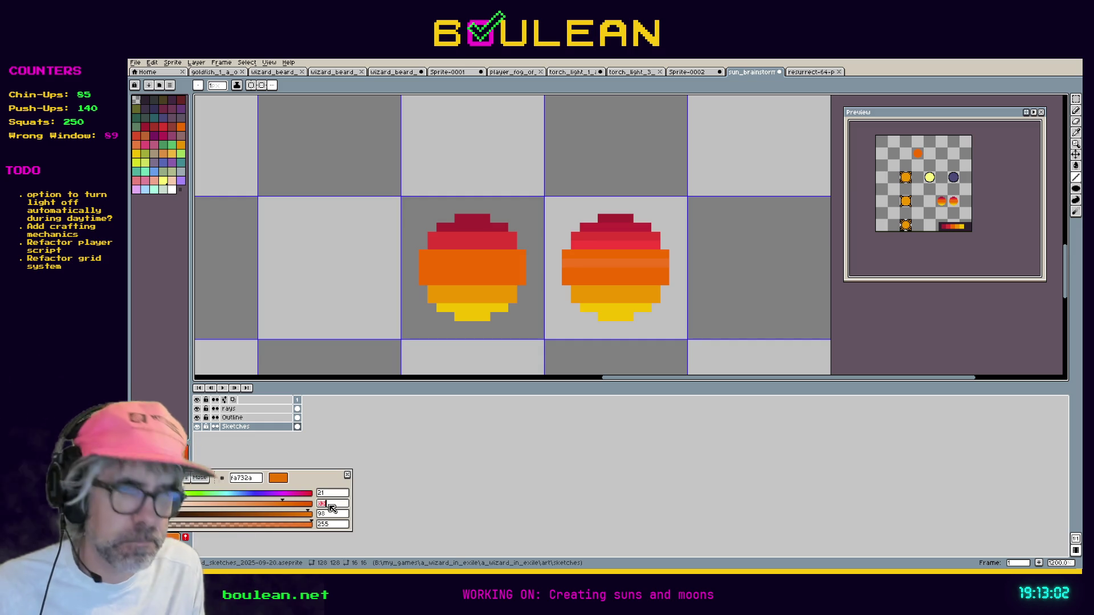
pyautogui.press('Return')
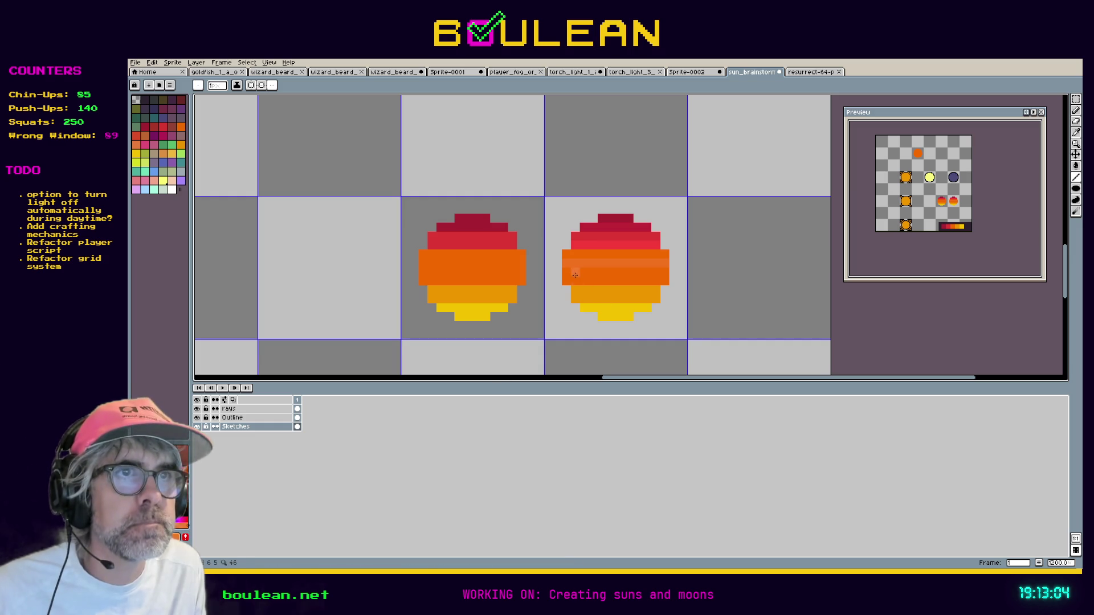
pyautogui.moveTo(569, 272); pyautogui.dragTo(660, 272)
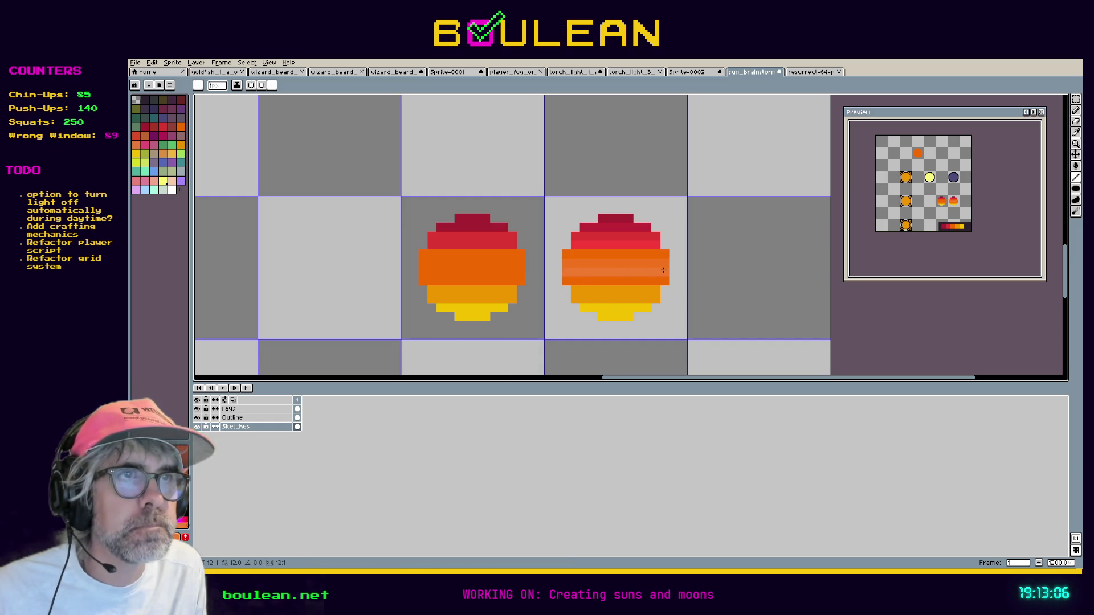
pyautogui.click(171, 537)
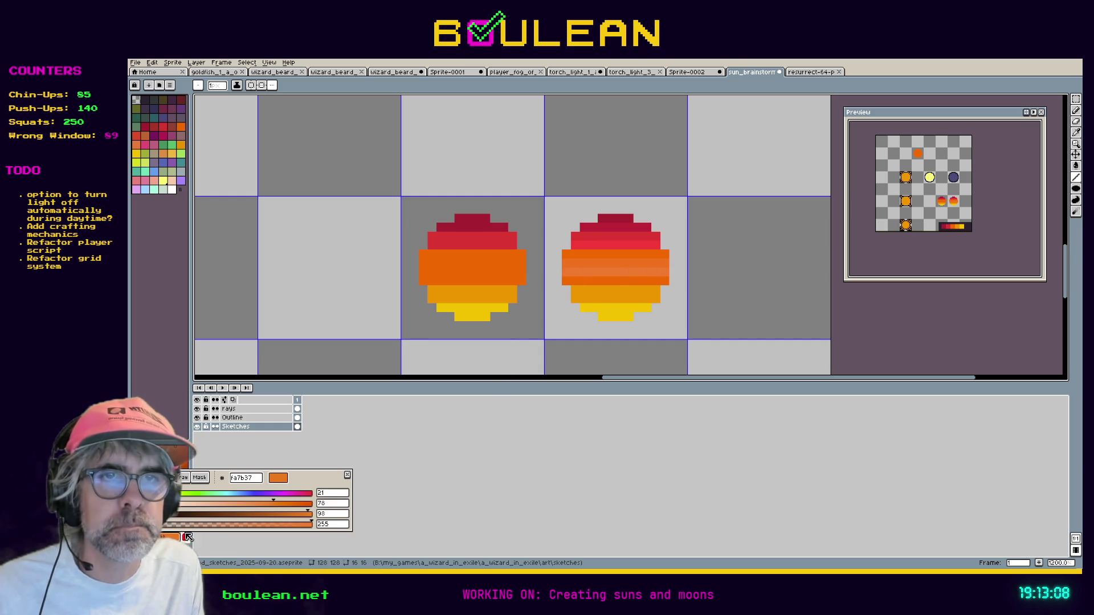
pyautogui.click(337, 504)
pyautogui.write('72')
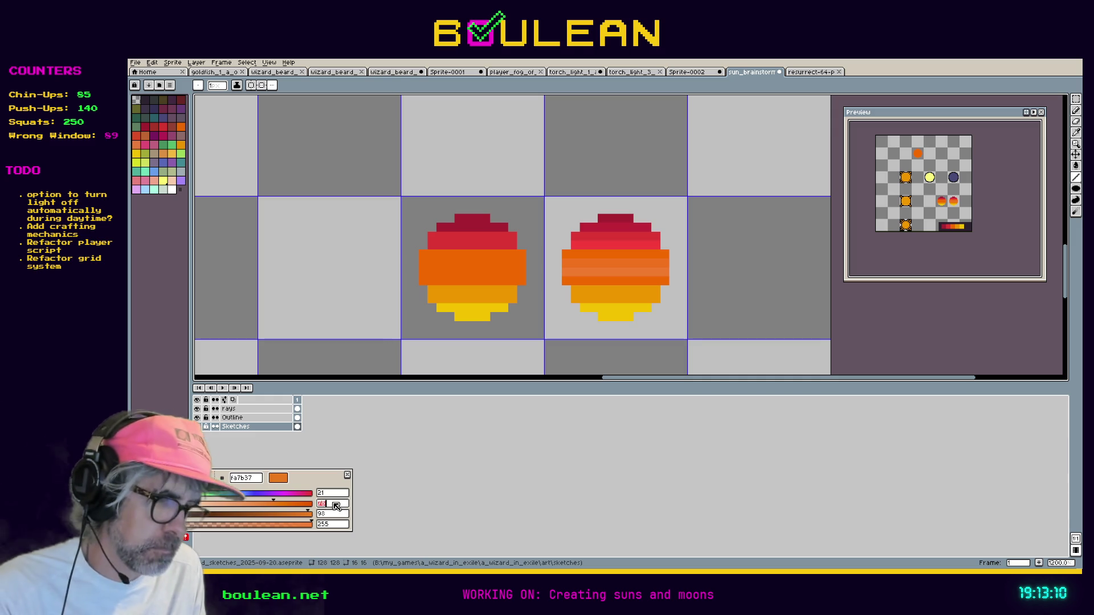
pyautogui.press('Return')
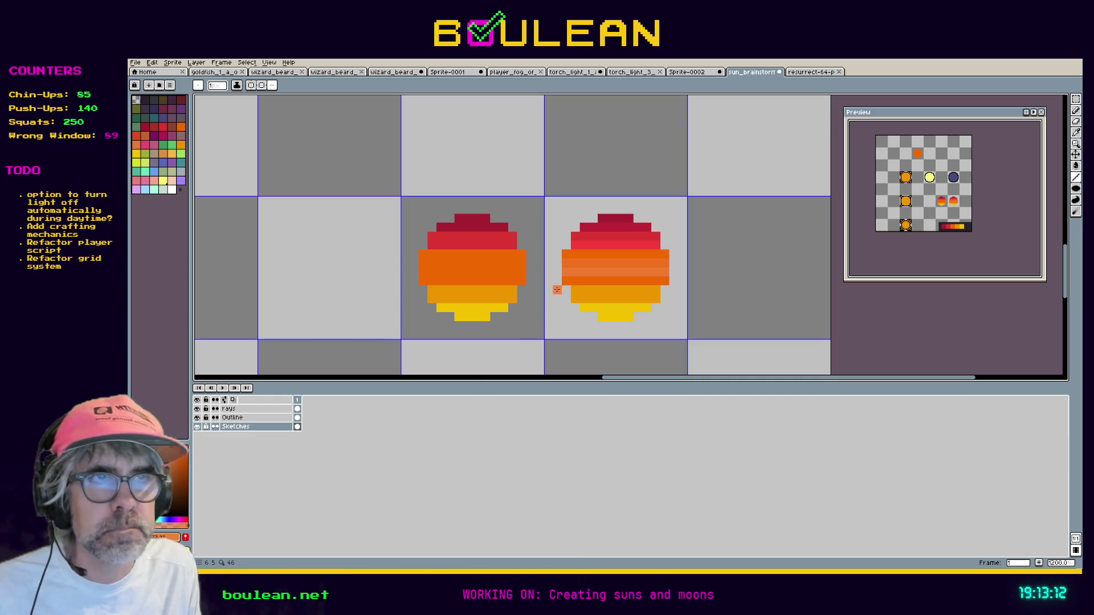
pyautogui.moveTo(569, 281); pyautogui.dragTo(663, 277)
# Eyedrop the orange, set its HSV brightness to 63, and paint a row lower in the sun.
pyautogui.press('i')
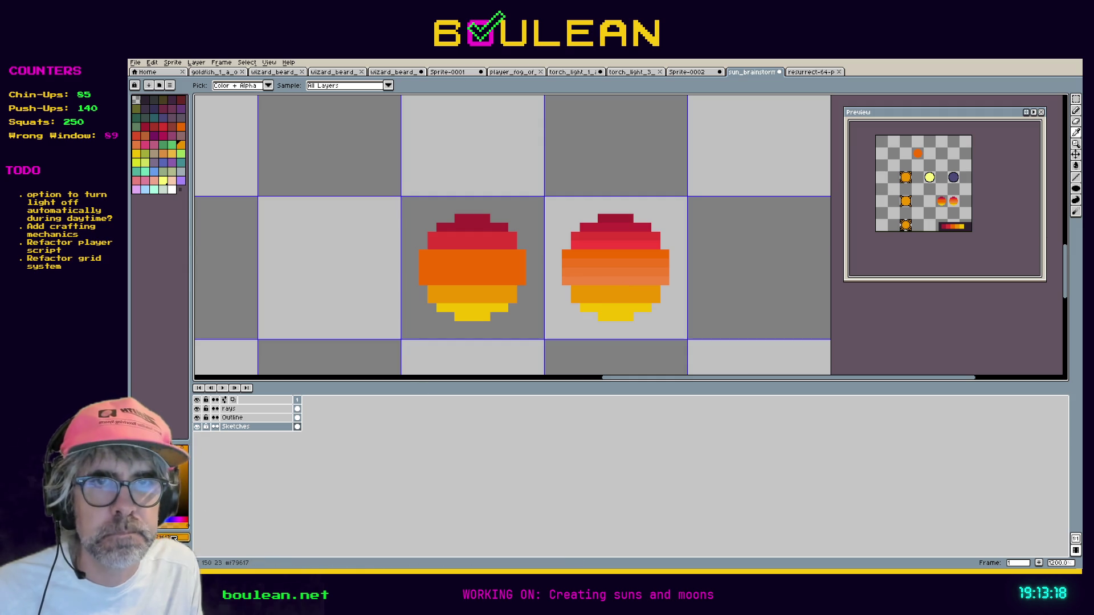
pyautogui.click(180, 537)
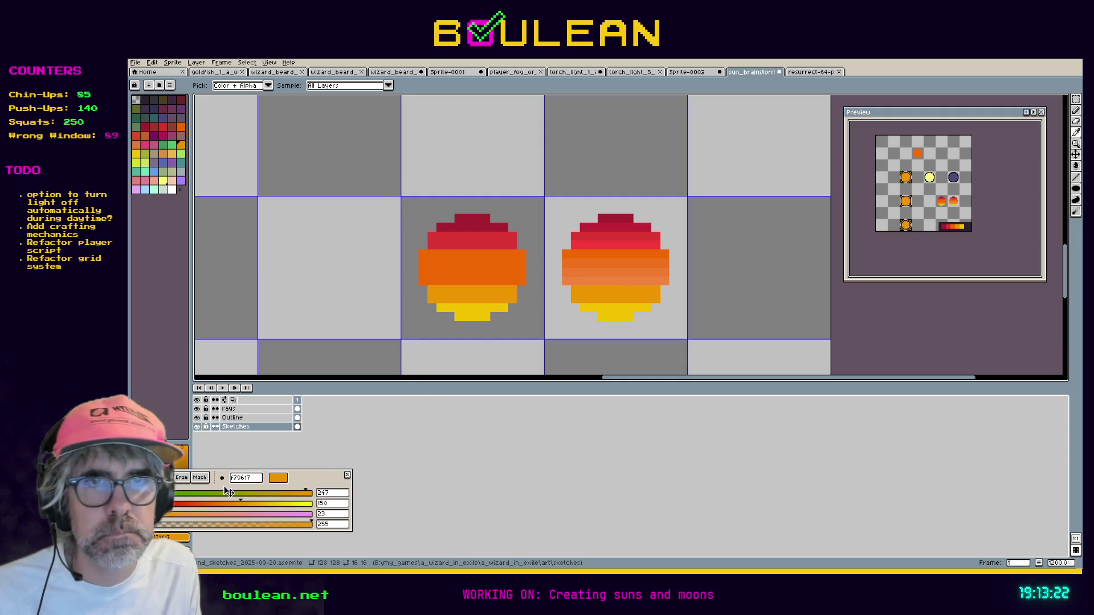
pyautogui.click(148, 477)
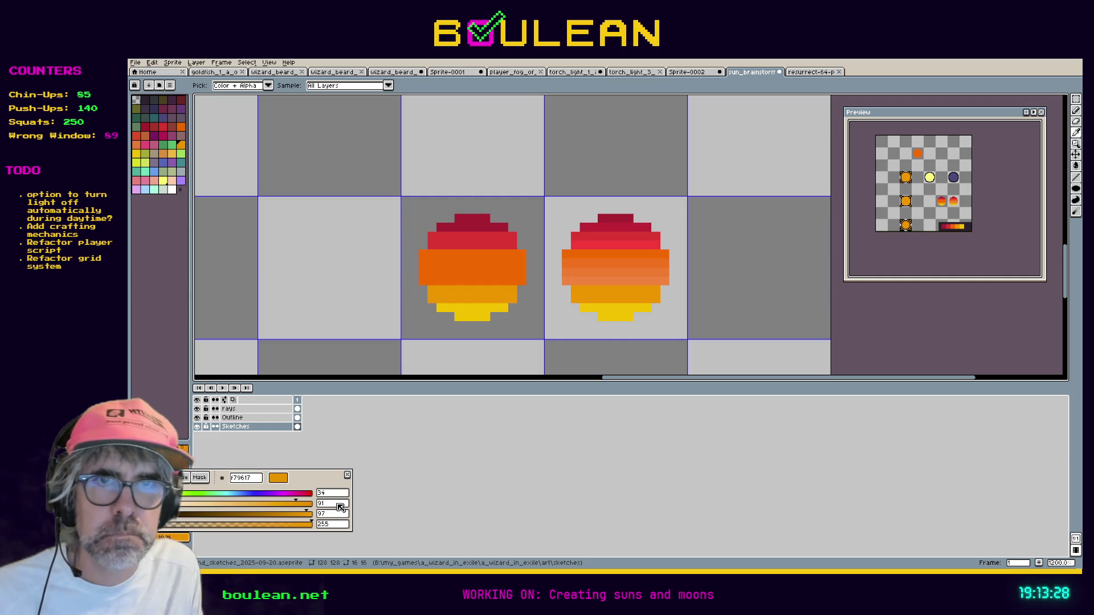
pyautogui.click(231, 514)
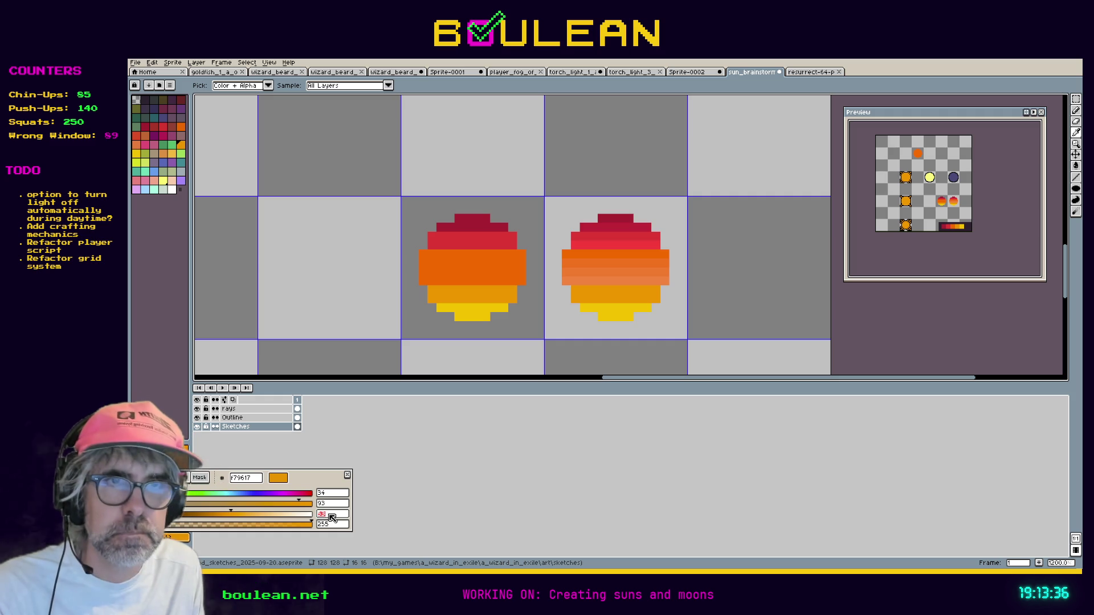
pyautogui.click(322, 524)
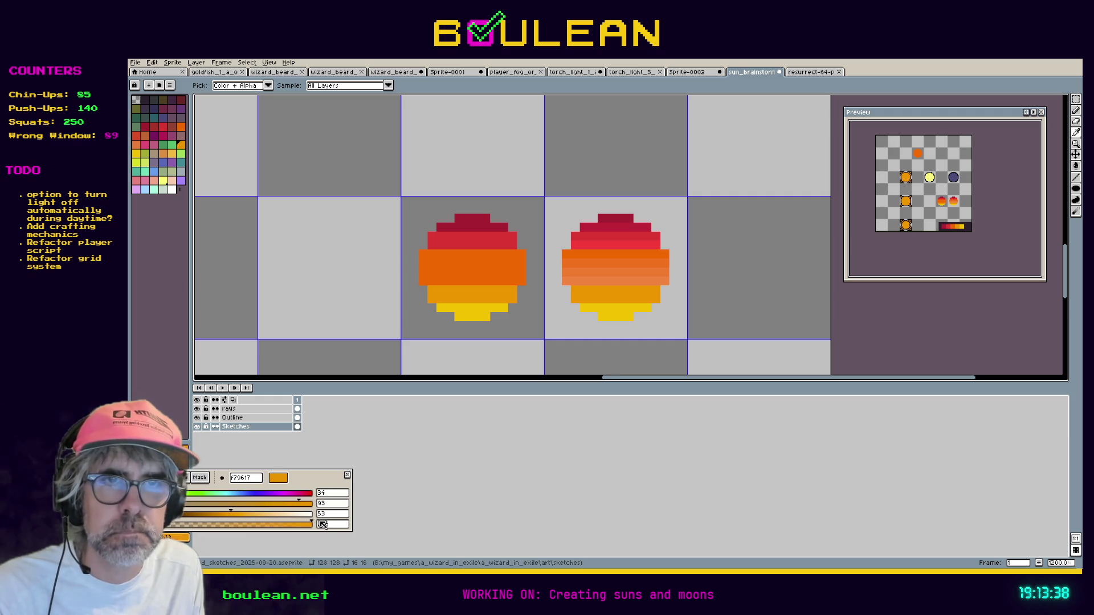
pyautogui.click(335, 514)
pyautogui.write('63')
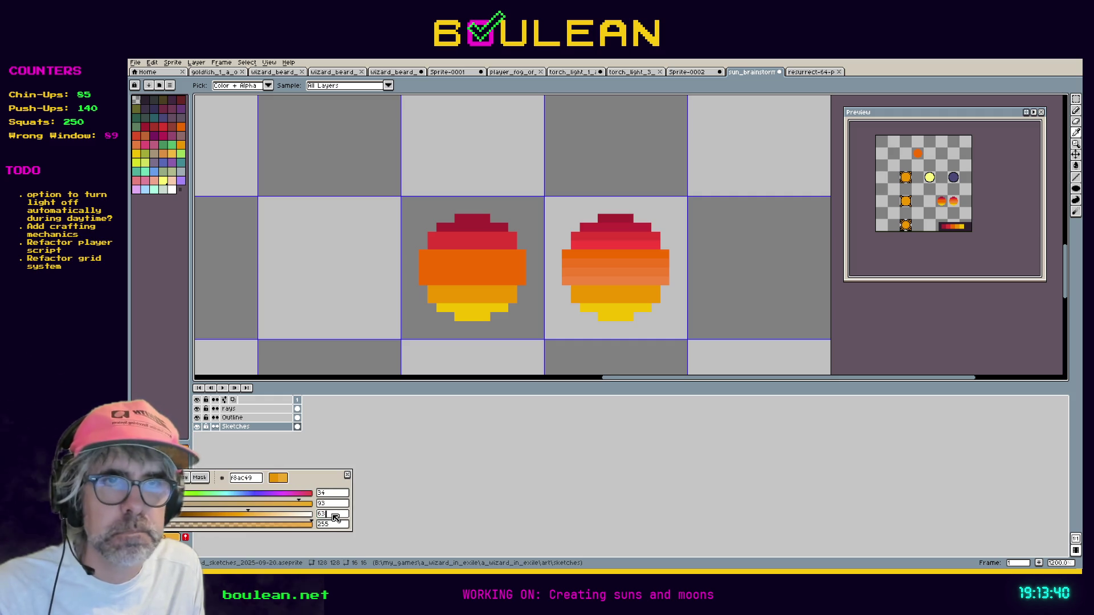
pyautogui.press('Return')
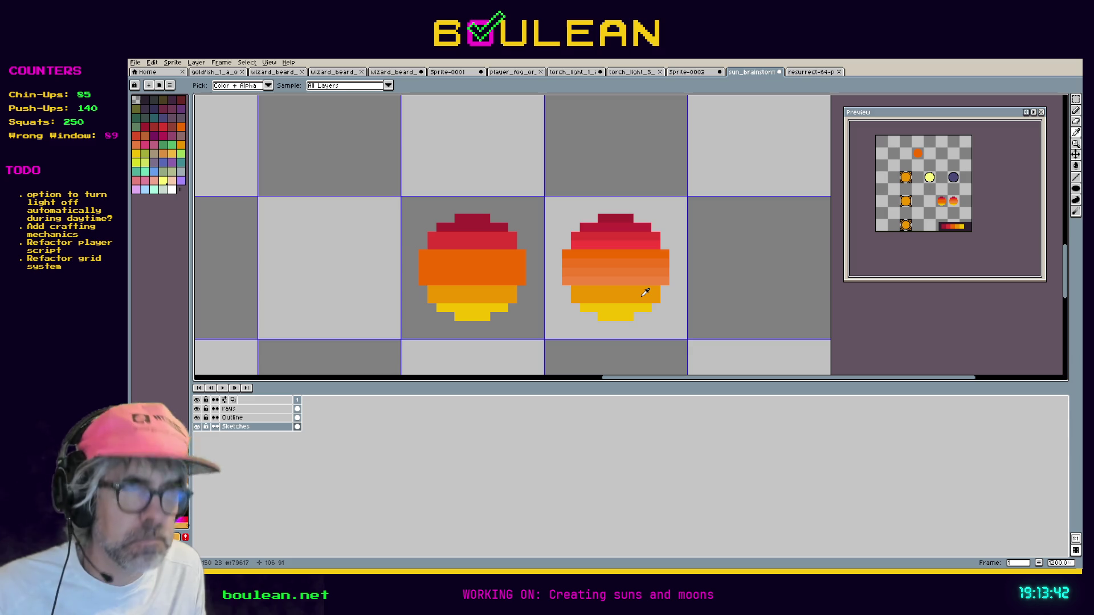
pyautogui.press('b')
pyautogui.moveTo(655, 299); pyautogui.dragTo(577, 297)
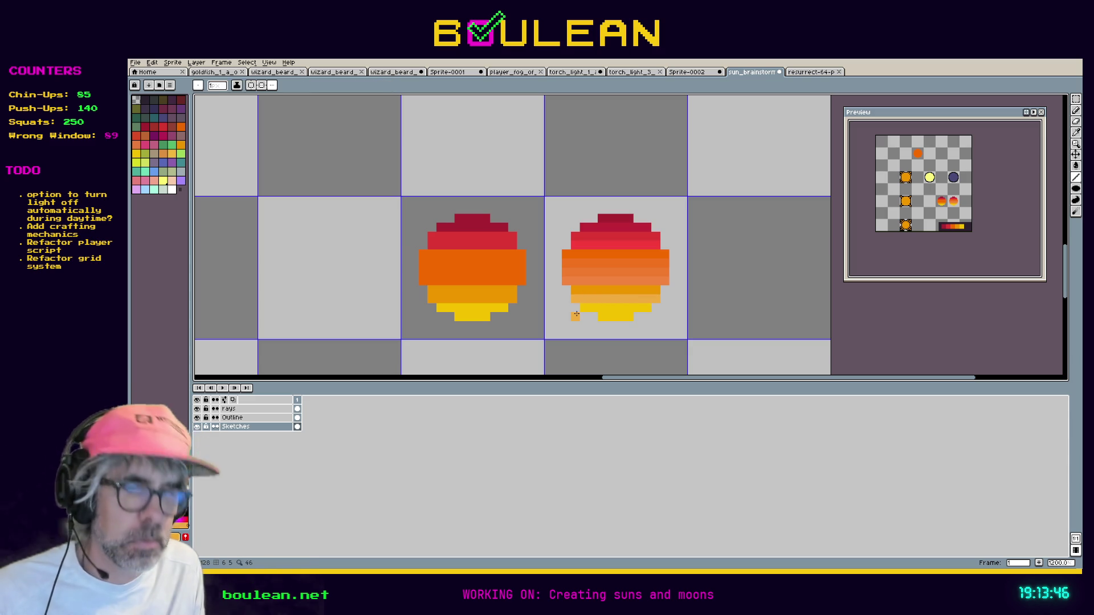
# Brighten the sun's eyedropped yellow, paint the right sun's bottom row with it, and select the Outline layer.
pyautogui.press('i')
pyautogui.click(610, 310)
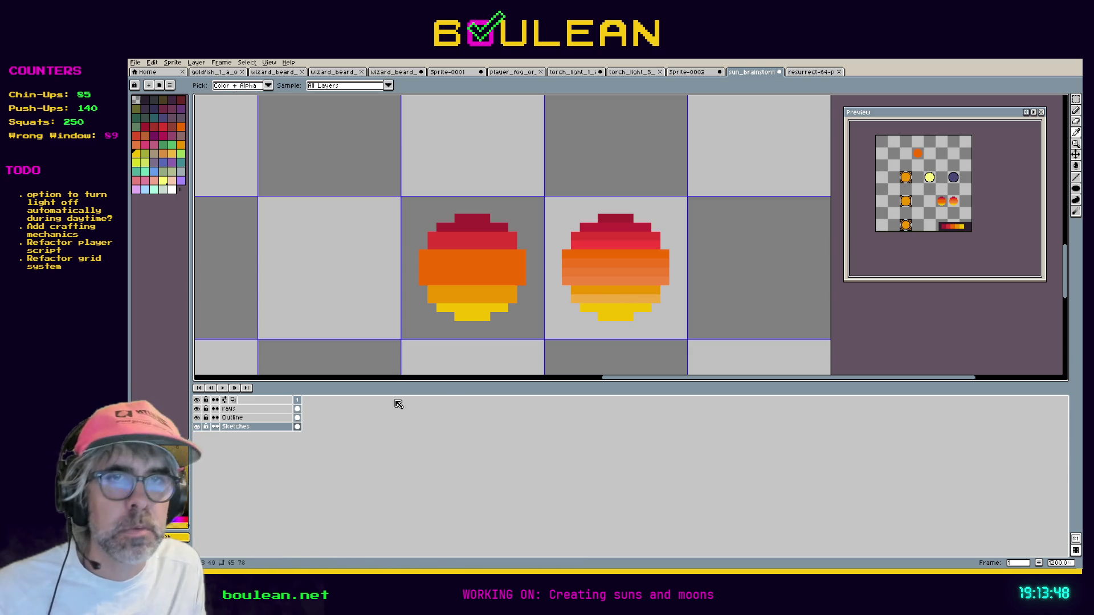
pyautogui.click(177, 538)
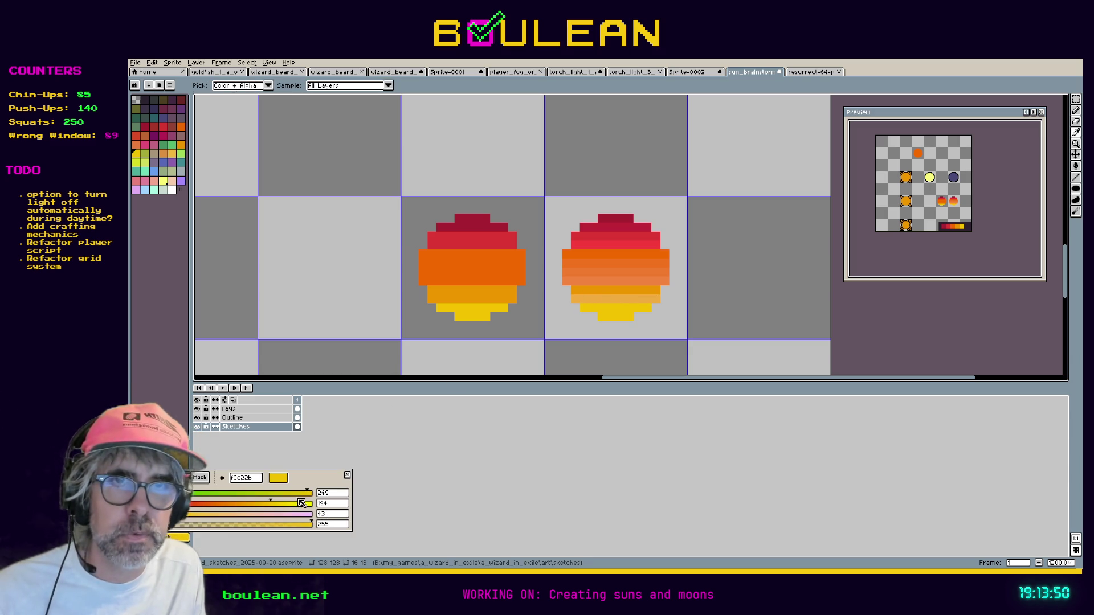
pyautogui.click(340, 515)
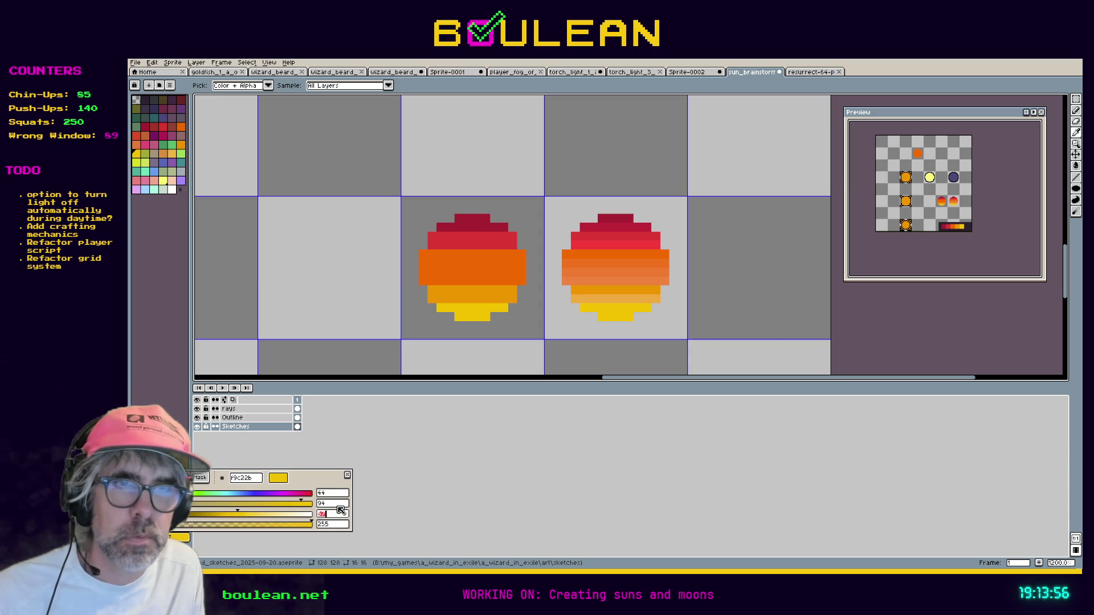
pyautogui.press('Return')
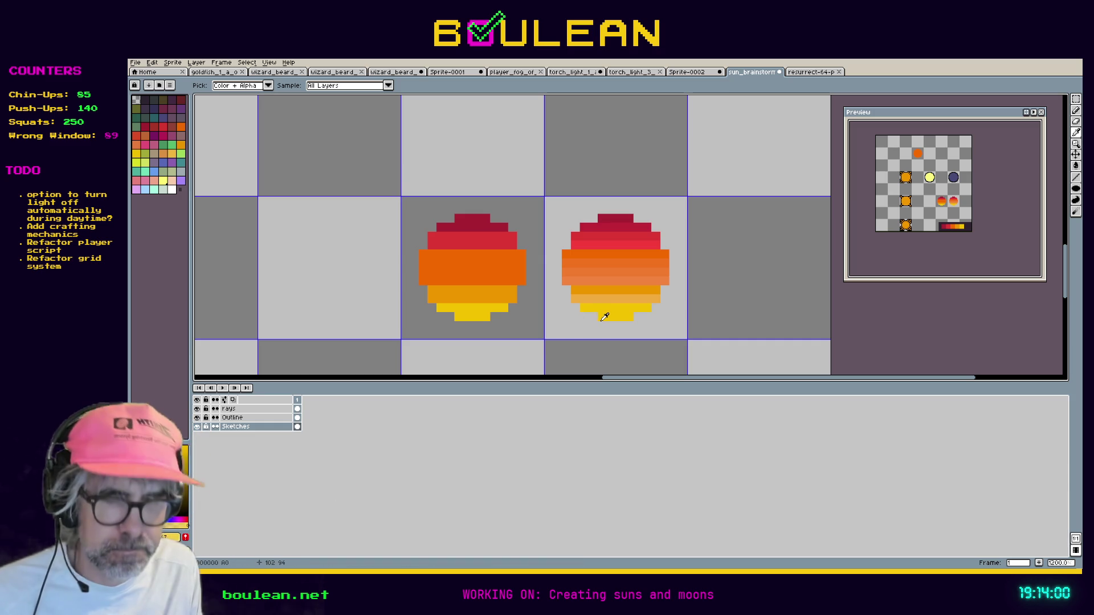
pyautogui.press('b')
pyautogui.moveTo(603, 317); pyautogui.dragTo(631, 317)
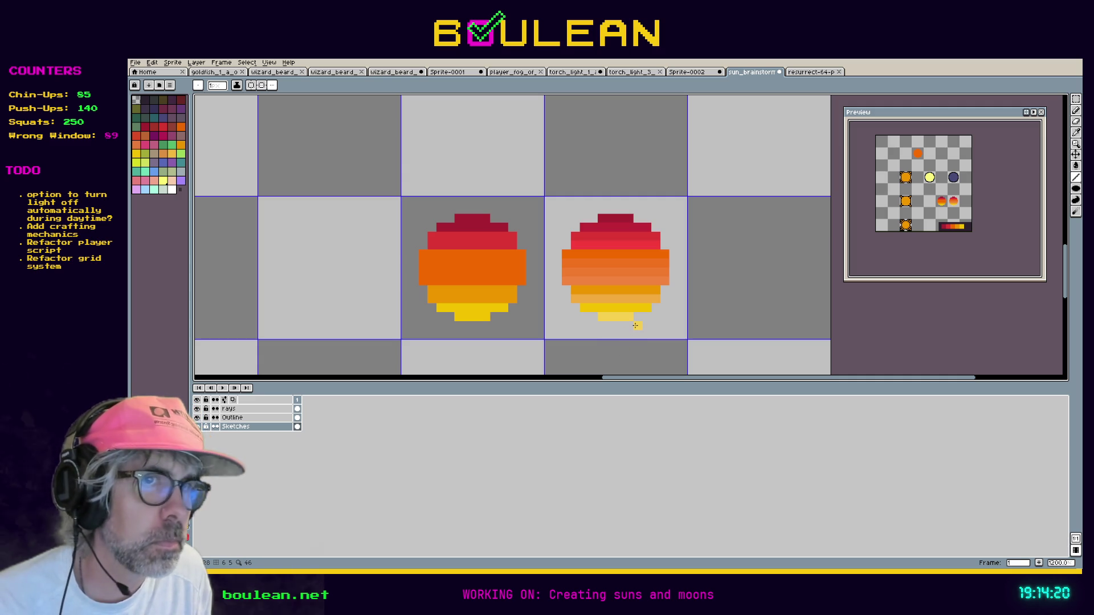
pyautogui.click(251, 418)
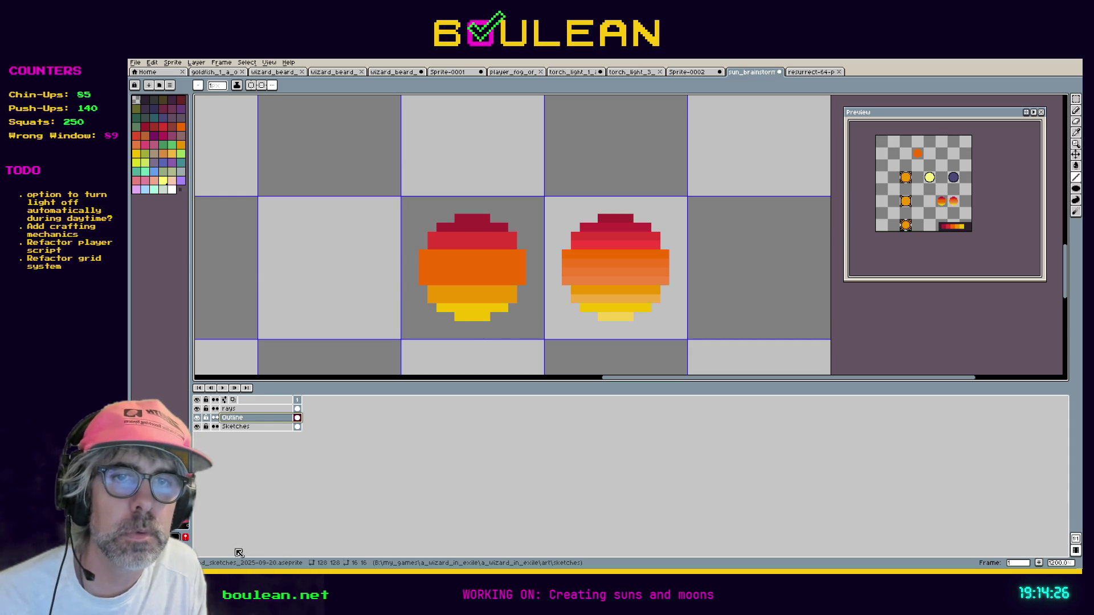
# In black, draw the outline's bottom, right, top and left edges around the right sun.
pyautogui.click(174, 537)
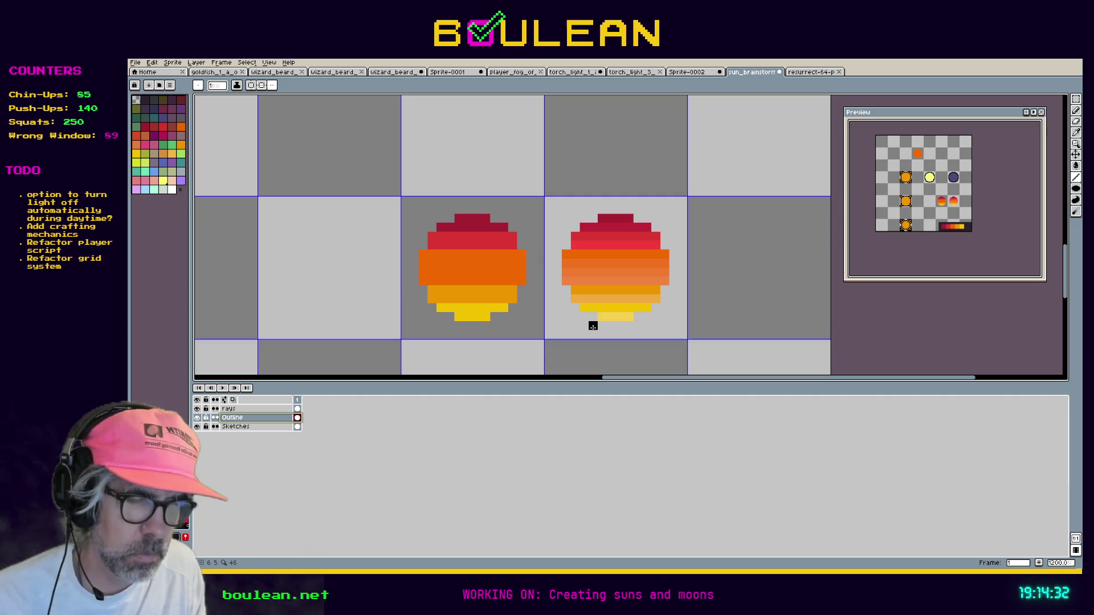
pyautogui.moveTo(593, 326); pyautogui.dragTo(642, 331)
pyautogui.moveTo(673, 294); pyautogui.dragTo(673, 241)
pyautogui.moveTo(639, 209); pyautogui.dragTo(593, 209)
pyautogui.moveTo(557, 245)
pyautogui.mouseDown()
pyautogui.moveTo(558, 288)
pyautogui.moveTo(581, 316)
pyautogui.moveTo(656, 316)
pyautogui.moveTo(664, 292)
pyautogui.mouseUp()
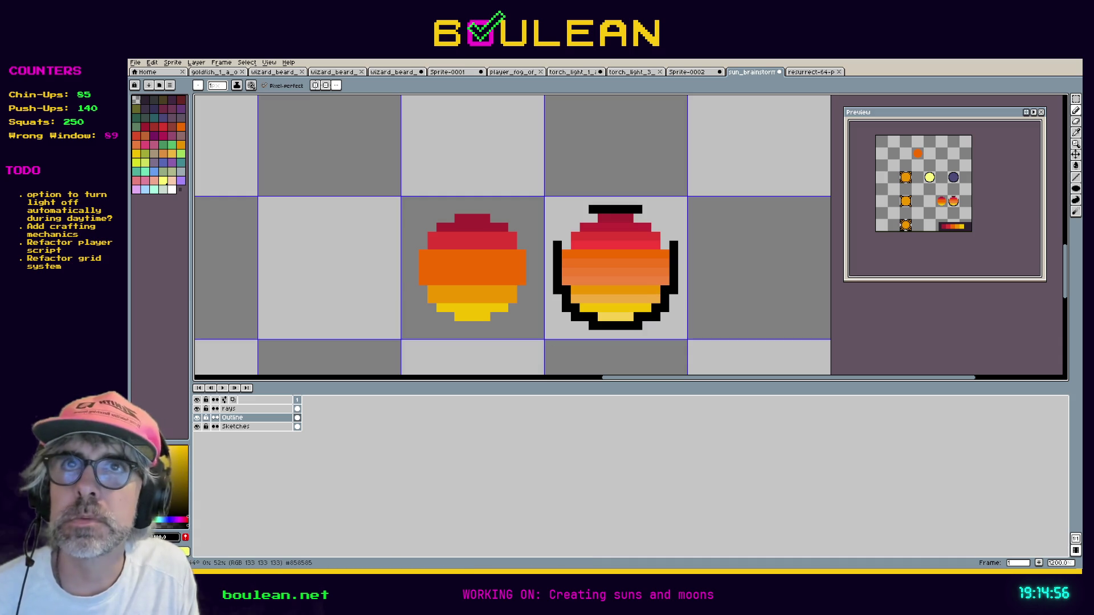
# Fill in the stepped outline pixels at the upper-right and upper-left corners and down the left side.
pyautogui.click(665, 236)
pyautogui.click(656, 227)
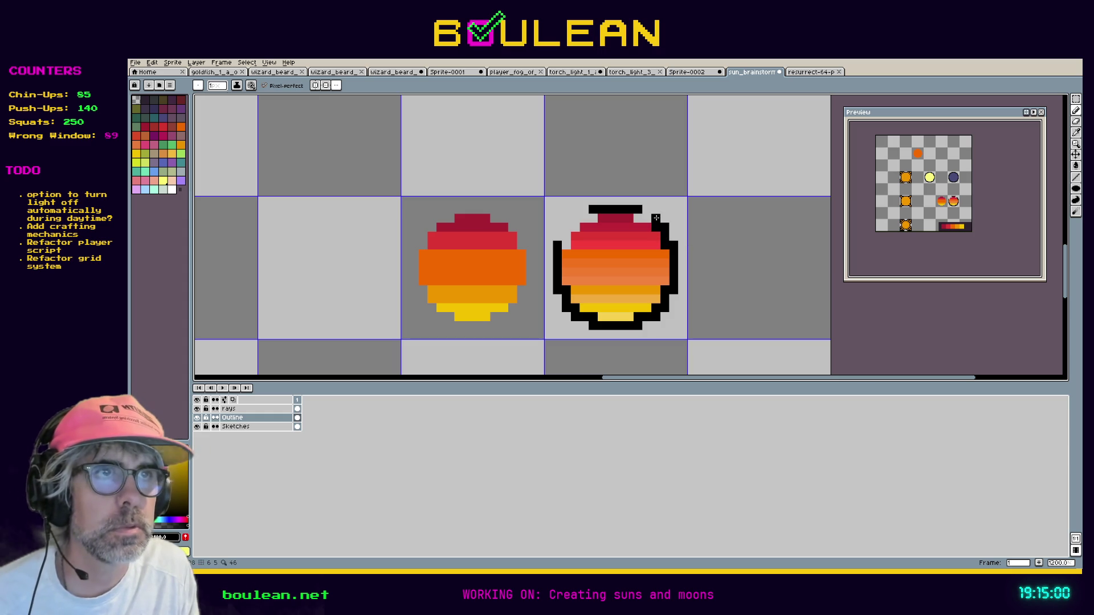
pyautogui.click(646, 219)
pyautogui.click(593, 218)
pyautogui.click(584, 219)
pyautogui.click(575, 218)
pyautogui.click(575, 224)
pyautogui.click(567, 228)
pyautogui.click(565, 238)
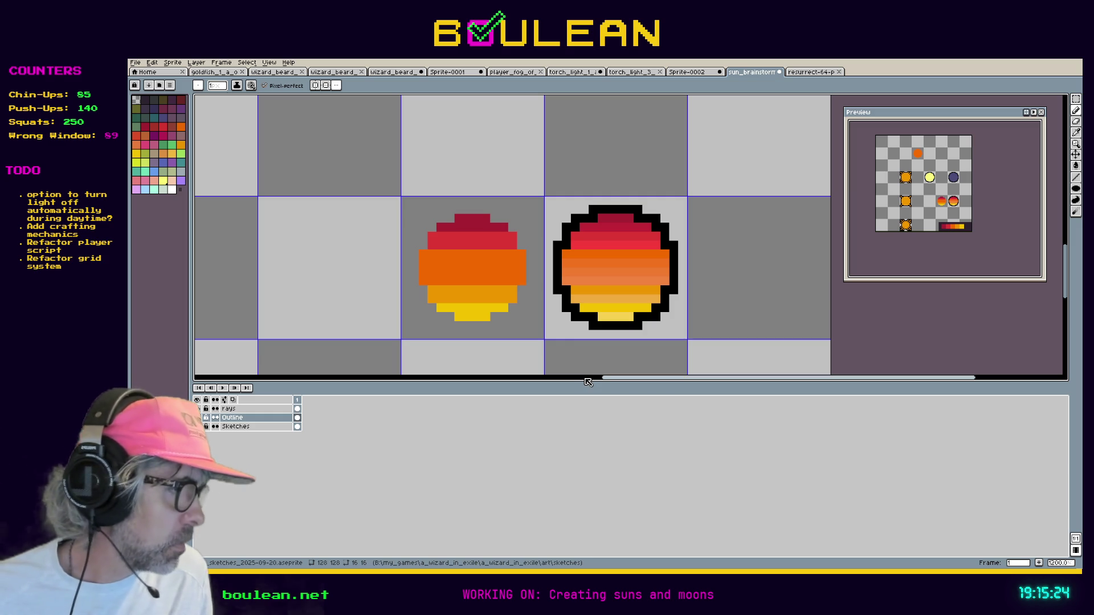
# Make the Rays layer the drawing layer with the pencil active.
pyautogui.press('i')
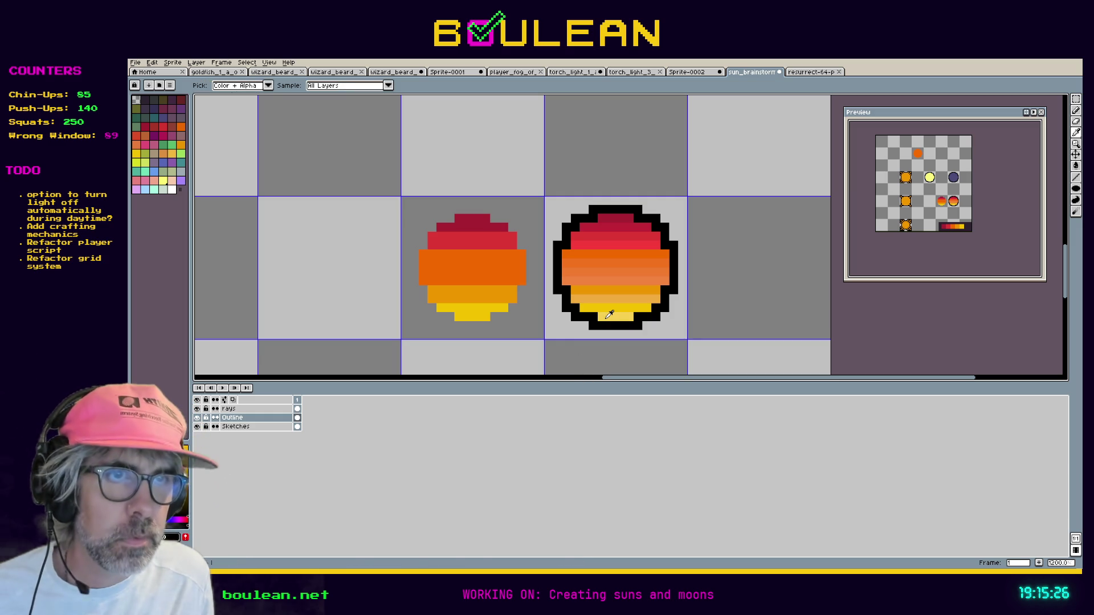
pyautogui.click(239, 409)
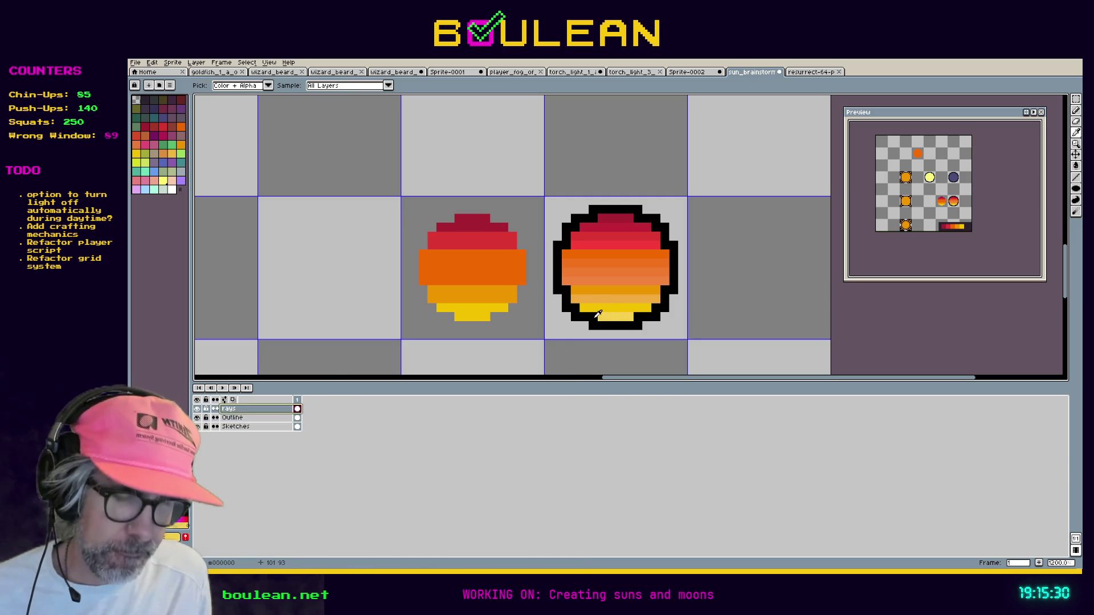
pyautogui.press('b')
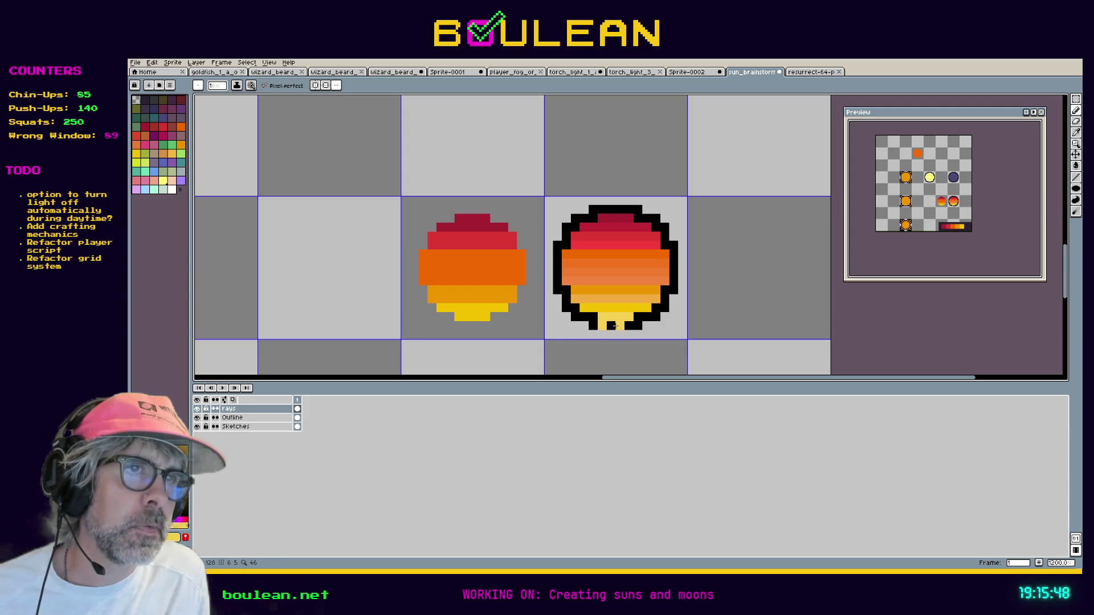
# Extend the orange band through the right outline in two spots, then sample the sun's dark red.
pyautogui.press('i')
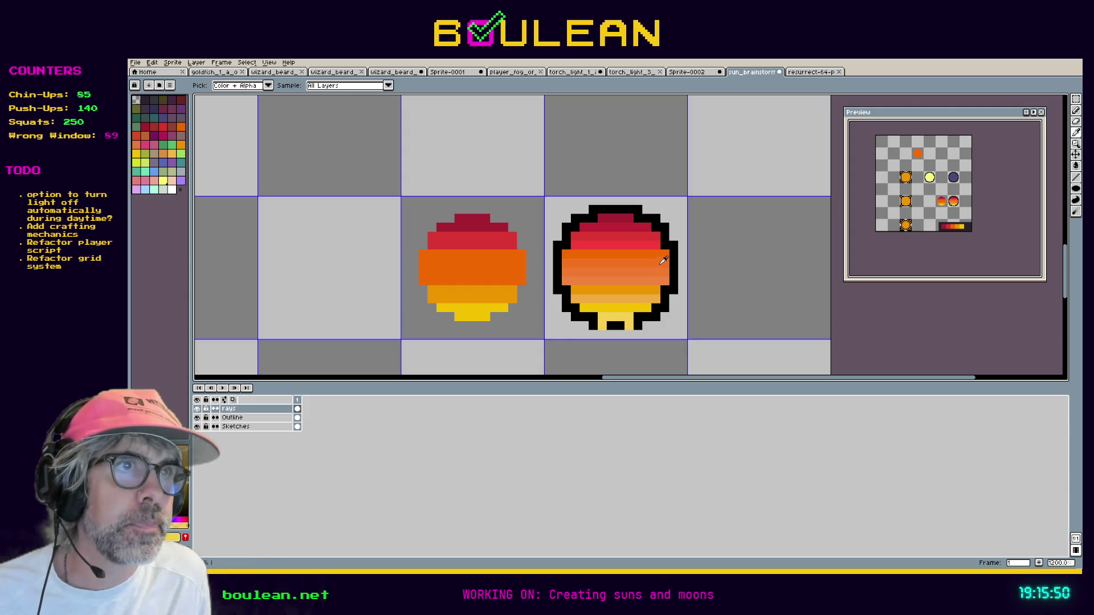
pyautogui.press('b')
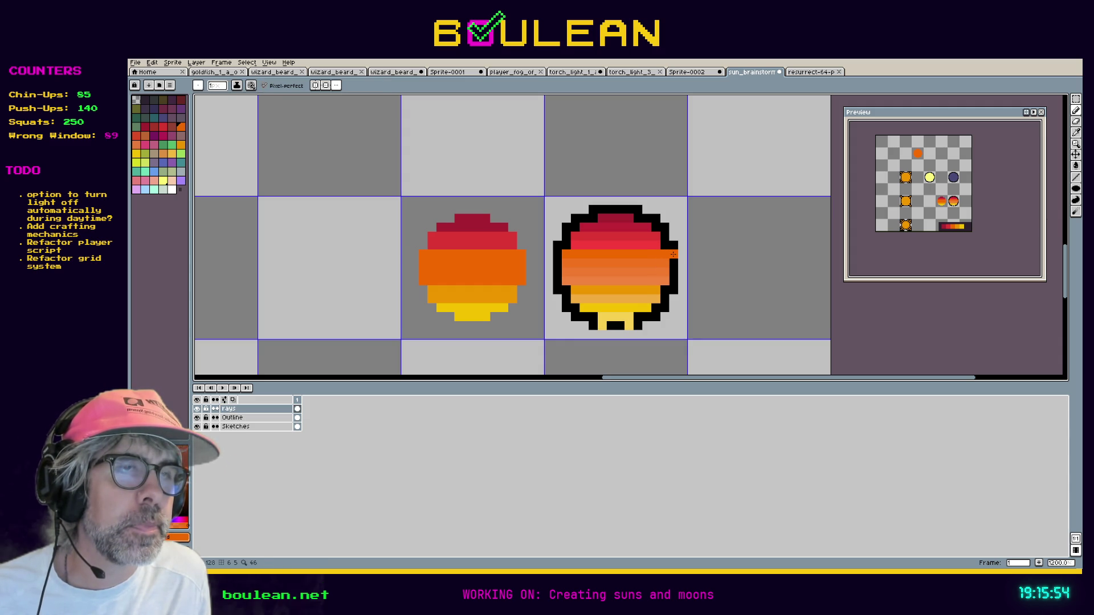
pyautogui.click(673, 264)
pyautogui.click(675, 285)
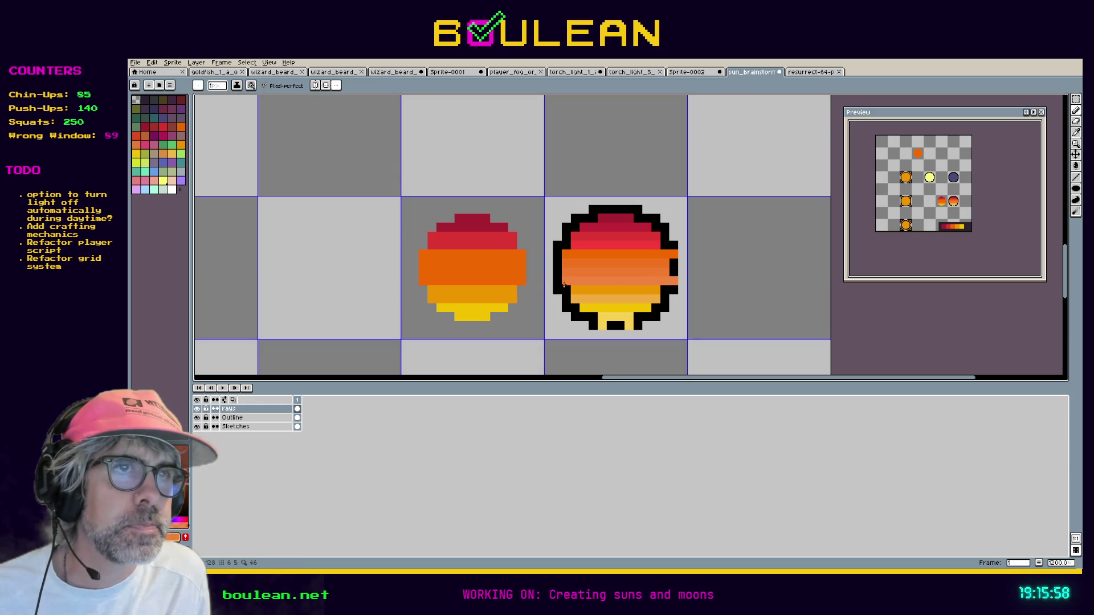
pyautogui.keyDown('alt'); pyautogui.click(571, 251); pyautogui.keyUp('alt')
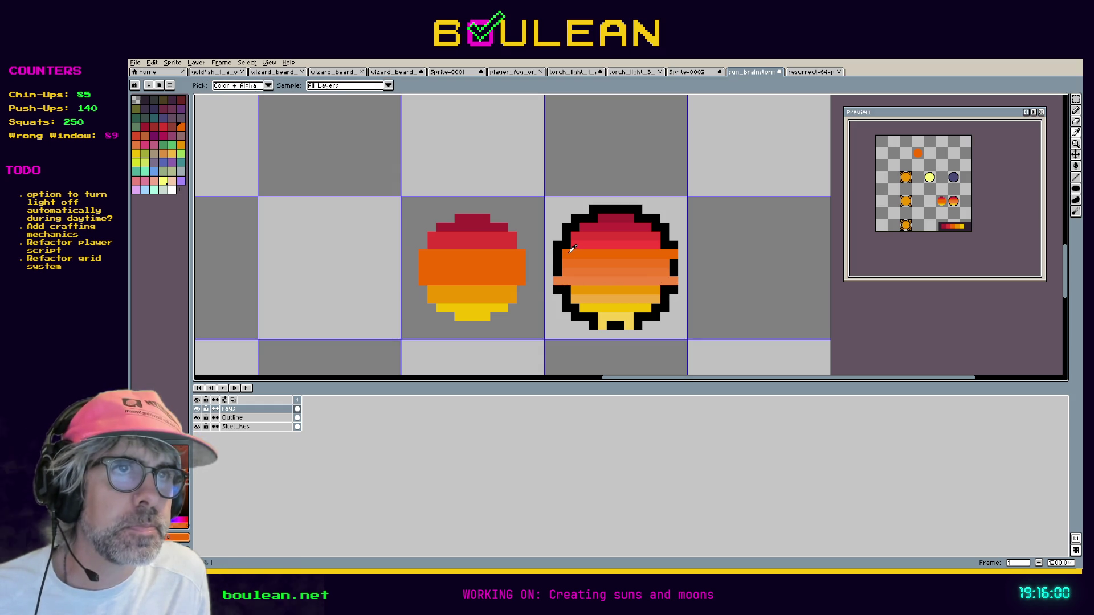
pyautogui.keyDown('alt'); pyautogui.click(603, 219); pyautogui.keyUp('alt')
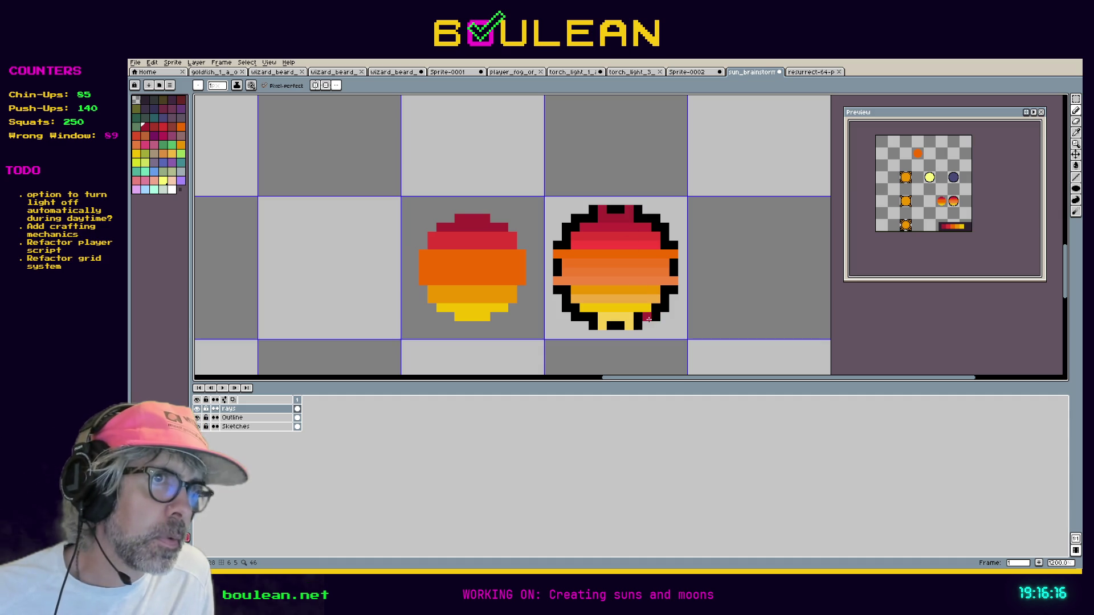
# Place red ray dots outside the sun's upper-right and upper-left corners.
pyautogui.press('i')
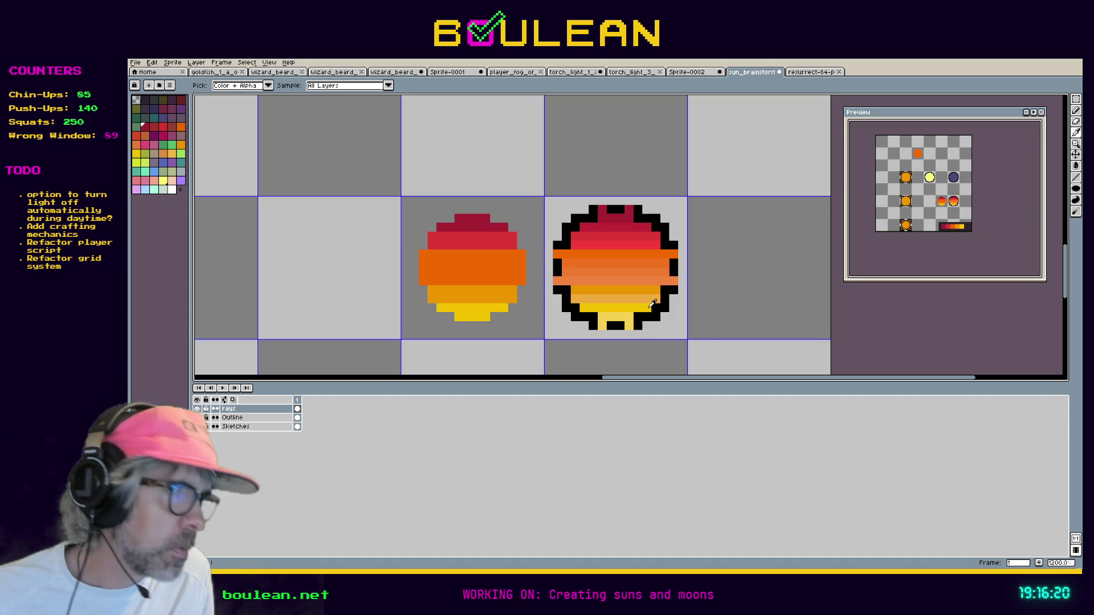
pyautogui.press('b')
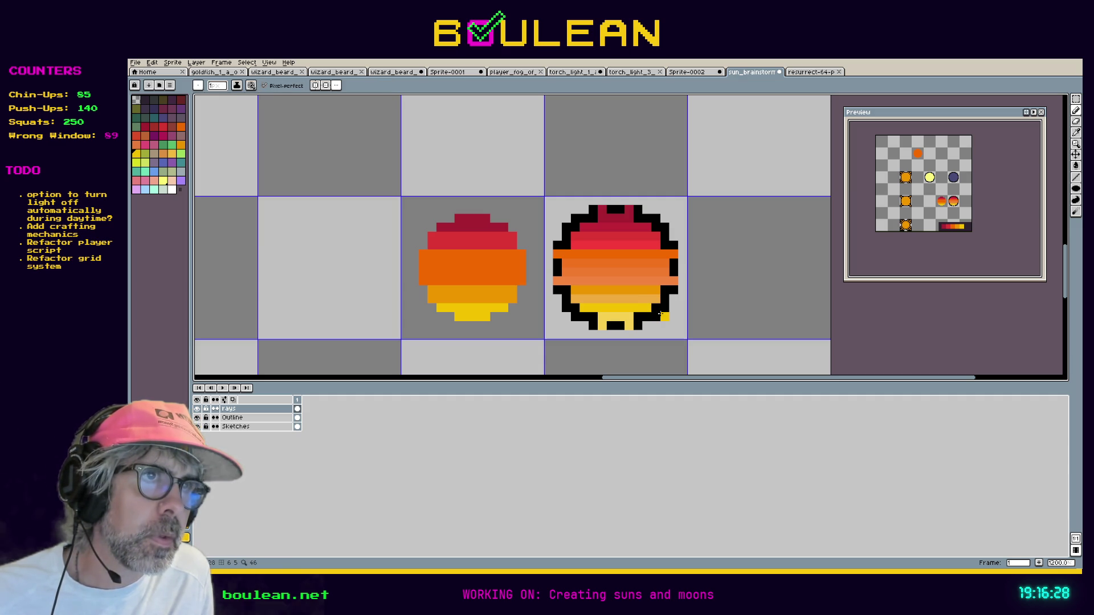
pyautogui.press('i')
pyautogui.click(655, 232)
pyautogui.press('b')
pyautogui.click(661, 221)
pyautogui.press('i')
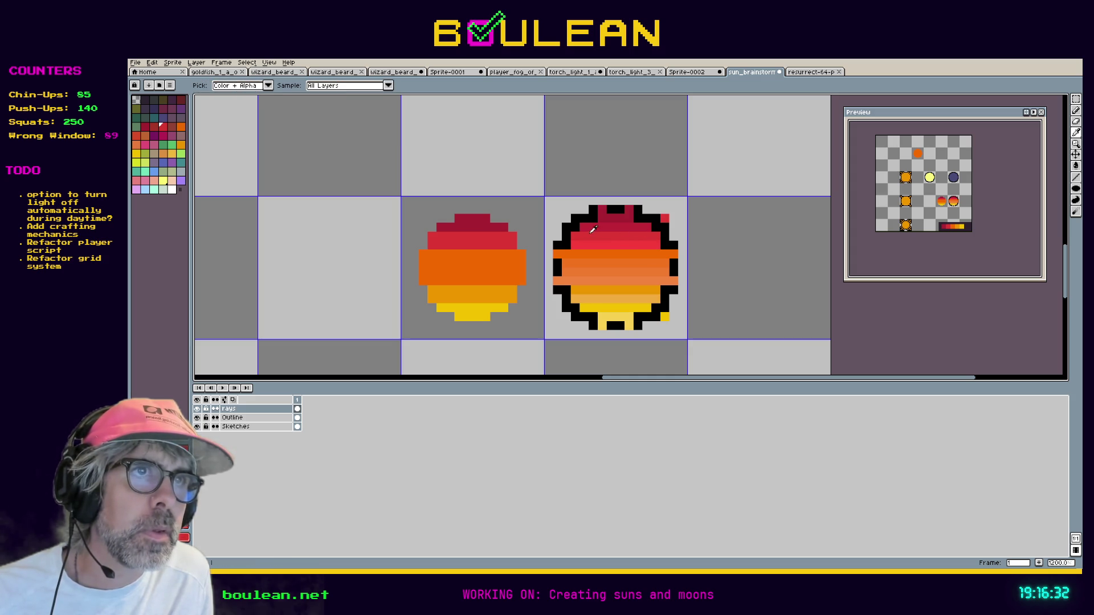
pyautogui.click(578, 232)
pyautogui.press('b')
pyautogui.click(557, 219)
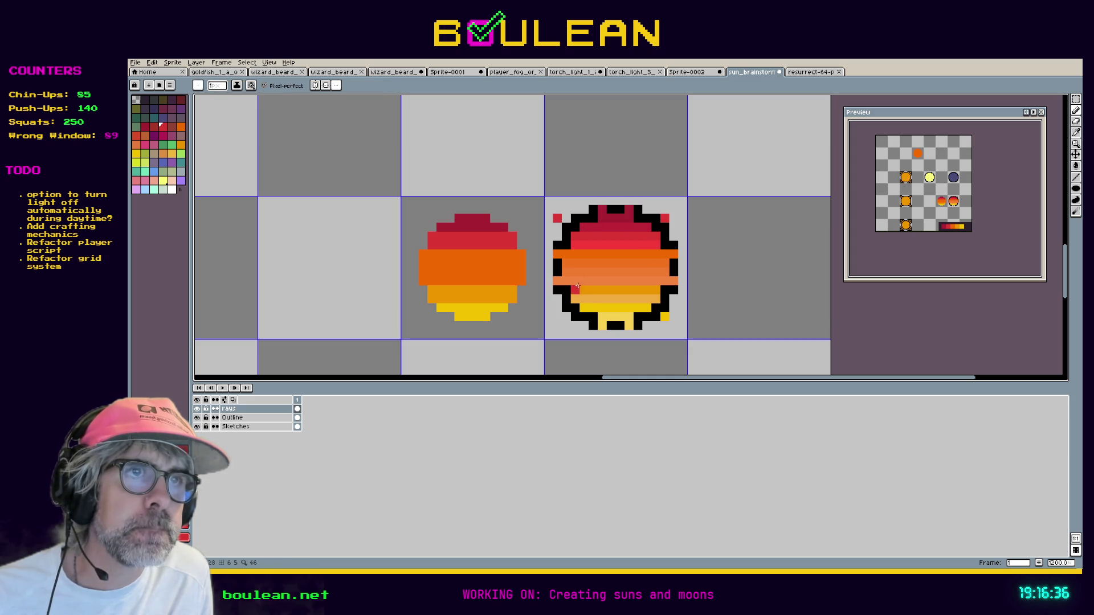
# Add a yellow ray dot at the lower left, a red dot at the top left, and erase a stray pixel.
pyautogui.press('i')
pyautogui.click(584, 308)
pyautogui.press('b')
pyautogui.click(565, 325)
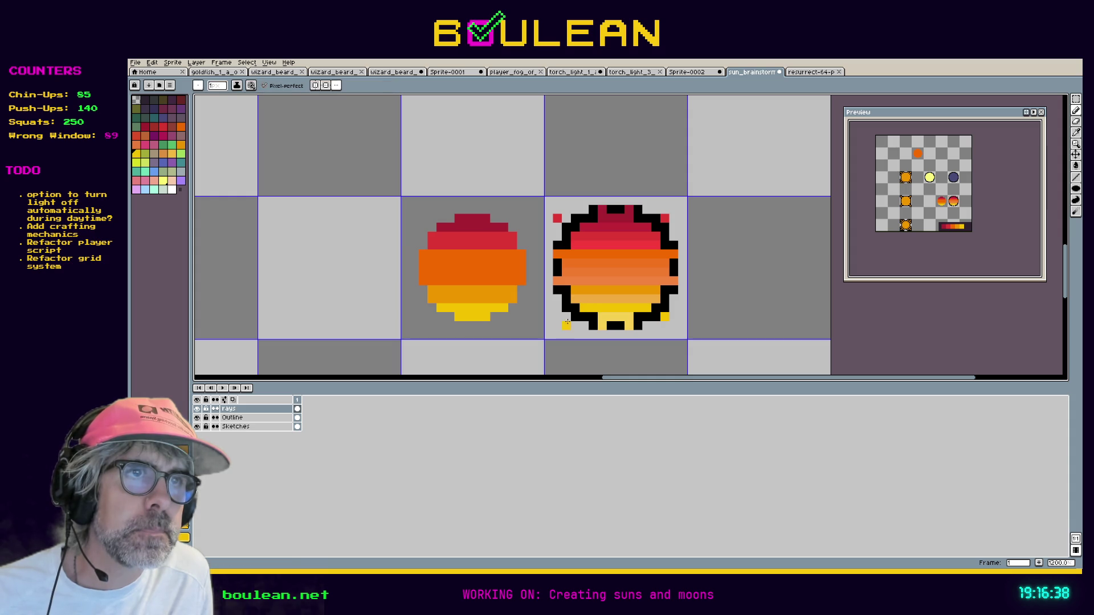
pyautogui.hotkey('ctrl', 'z')
pyautogui.click(567, 316)
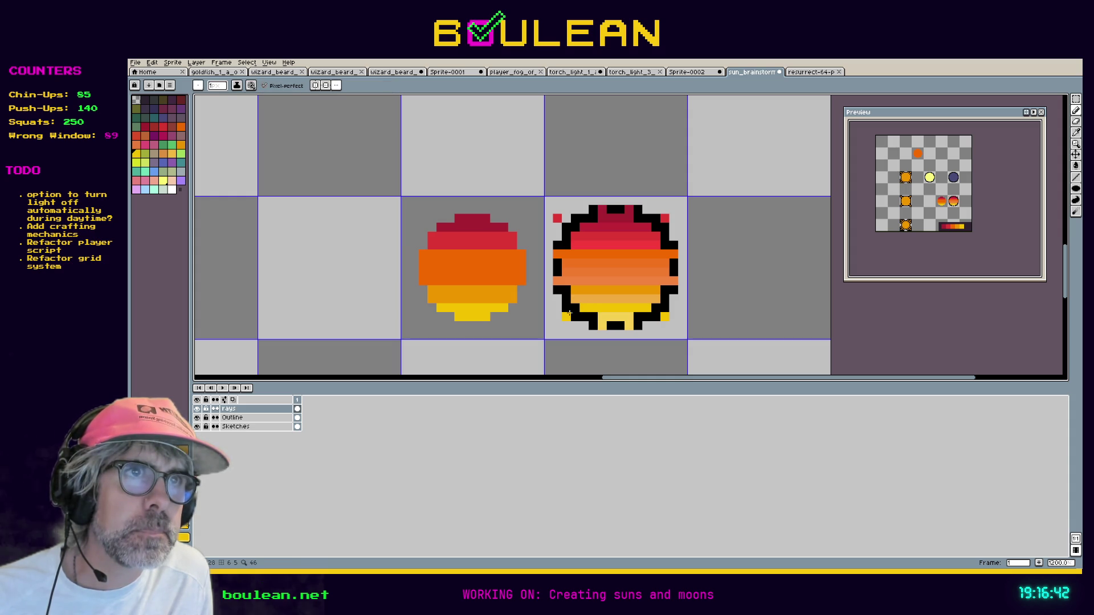
pyautogui.click(567, 236)
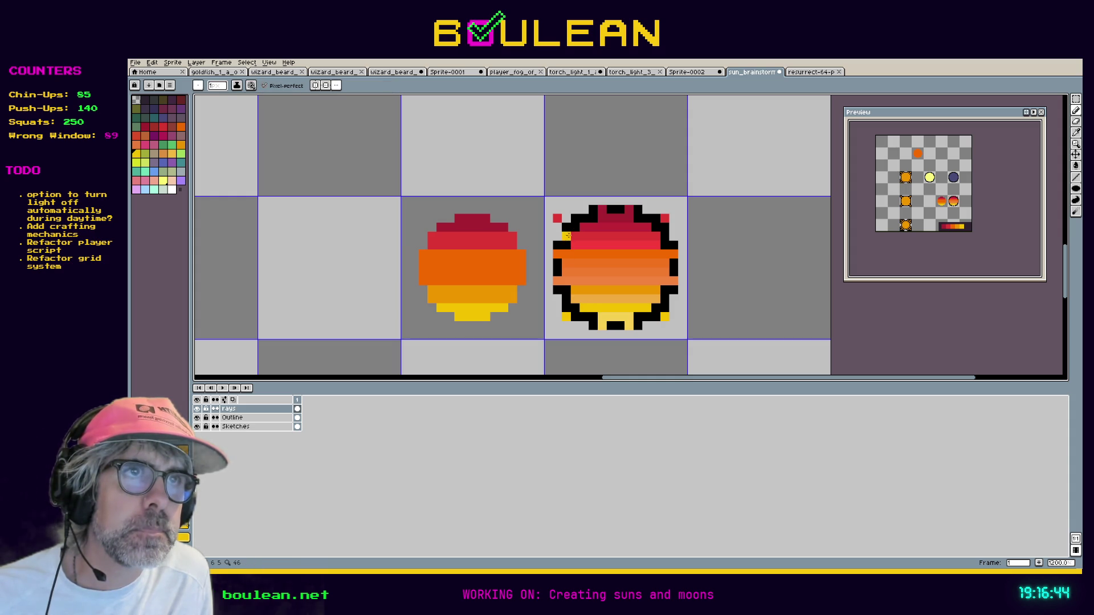
pyautogui.hotkey('ctrl', 'z')
pyautogui.keyDown('alt'); pyautogui.click(590, 224); pyautogui.keyUp('alt')
pyautogui.click(566, 219)
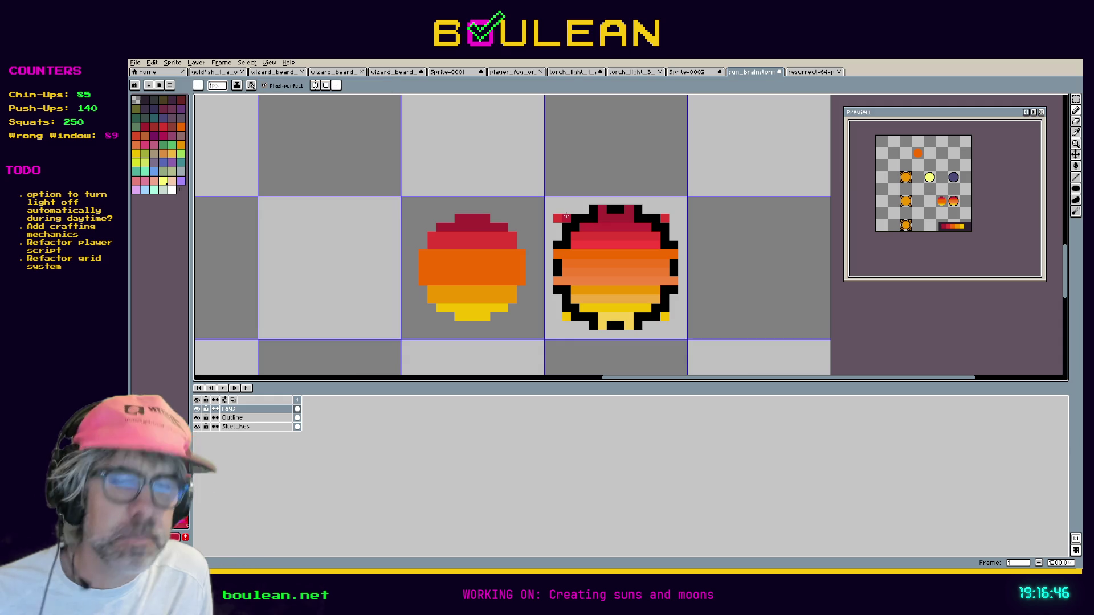
pyautogui.press('e')
pyautogui.click(557, 218)
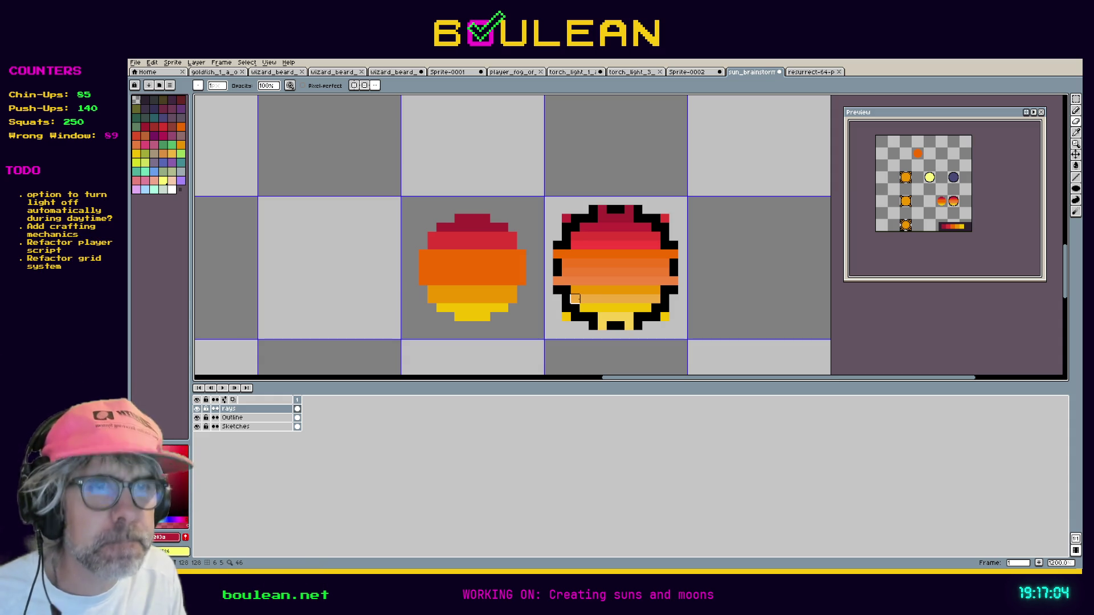
pyautogui.keyDown('alt'); pyautogui.click(574, 298); pyautogui.keyUp('alt')
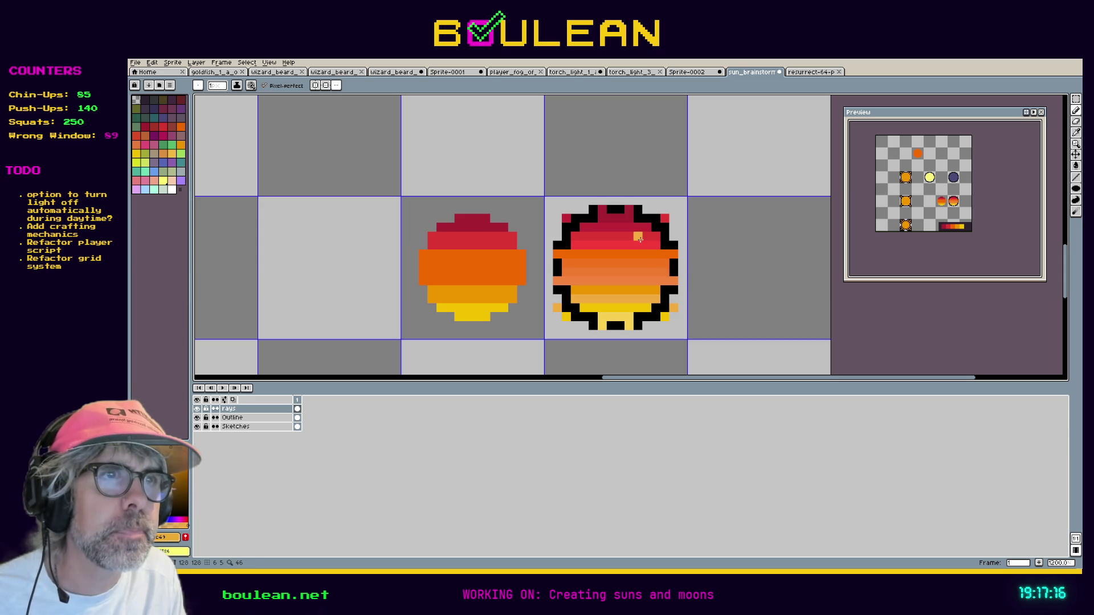
# Touch up the red ray pixels along the top with reds #c7283a and #ae2334 sampled from the sun.
pyautogui.press('i')
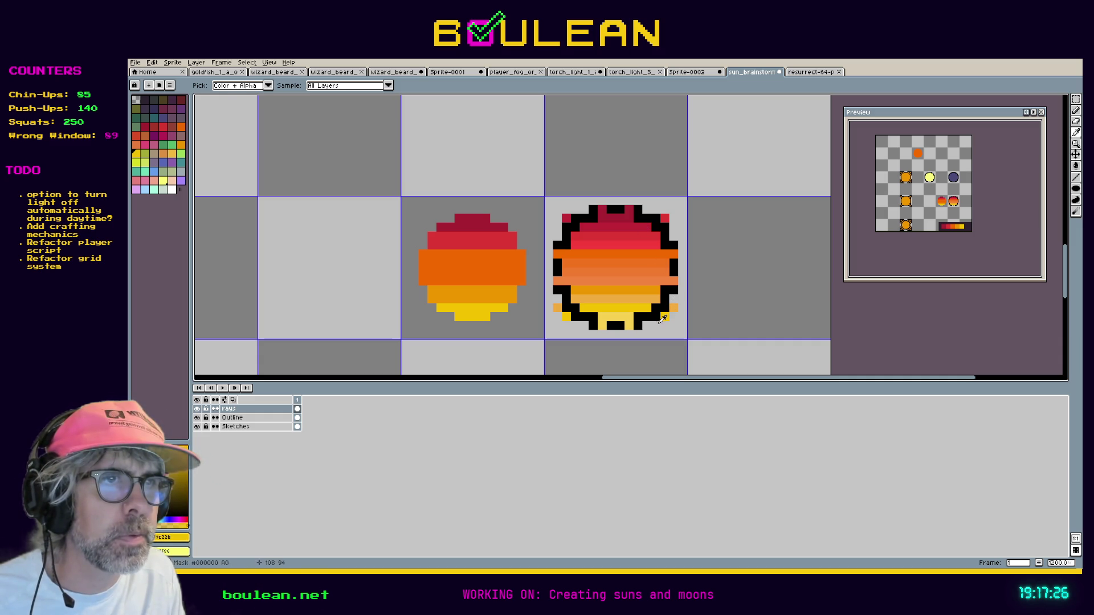
pyautogui.press('b')
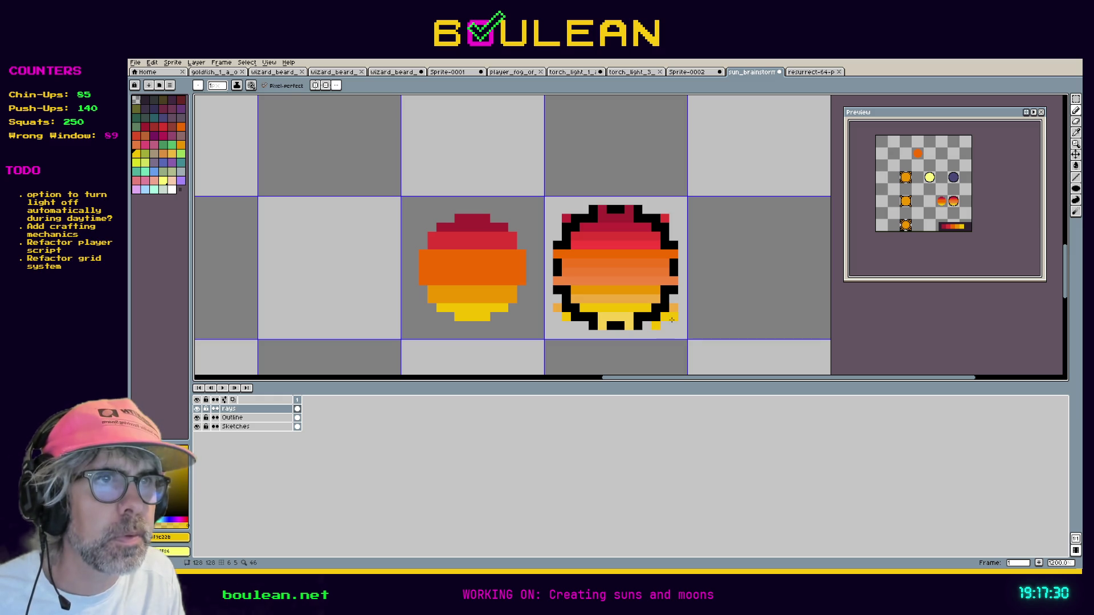
pyautogui.press('e')
pyautogui.press('i')
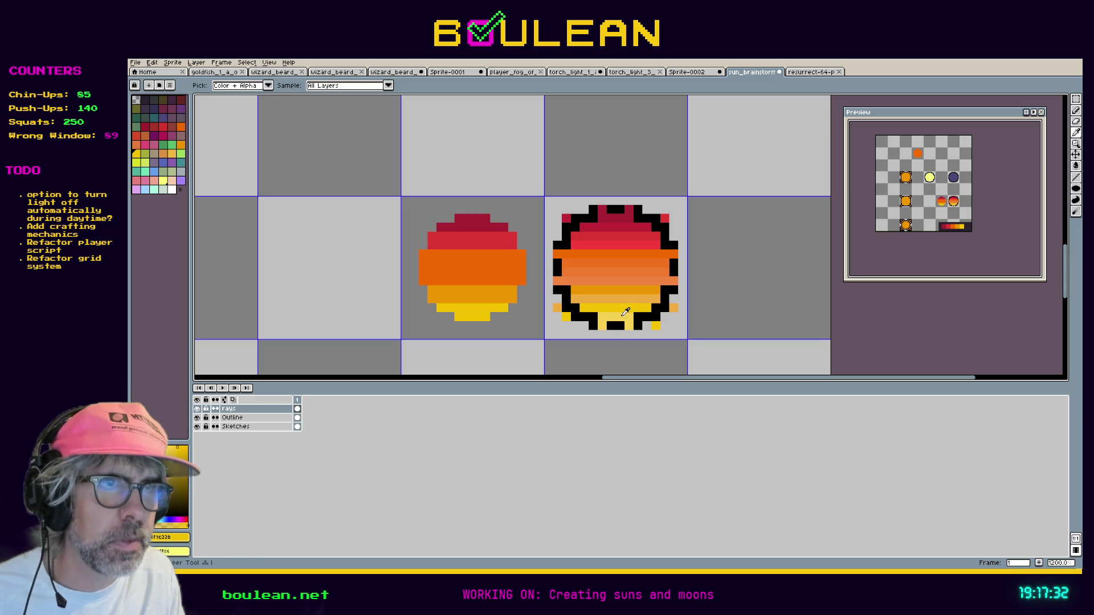
pyautogui.press('b')
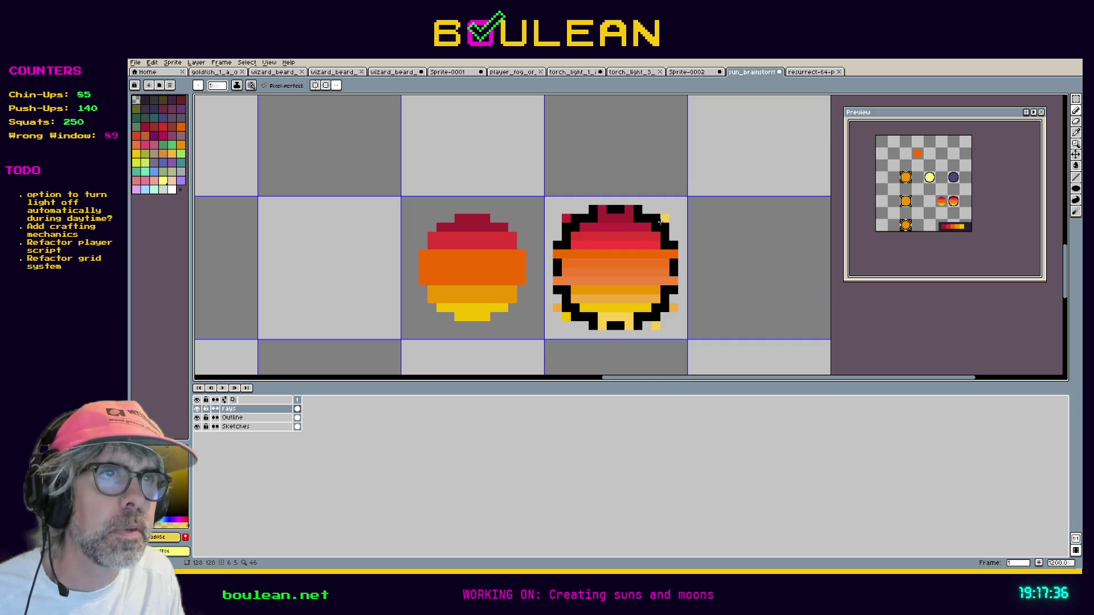
pyautogui.press('i')
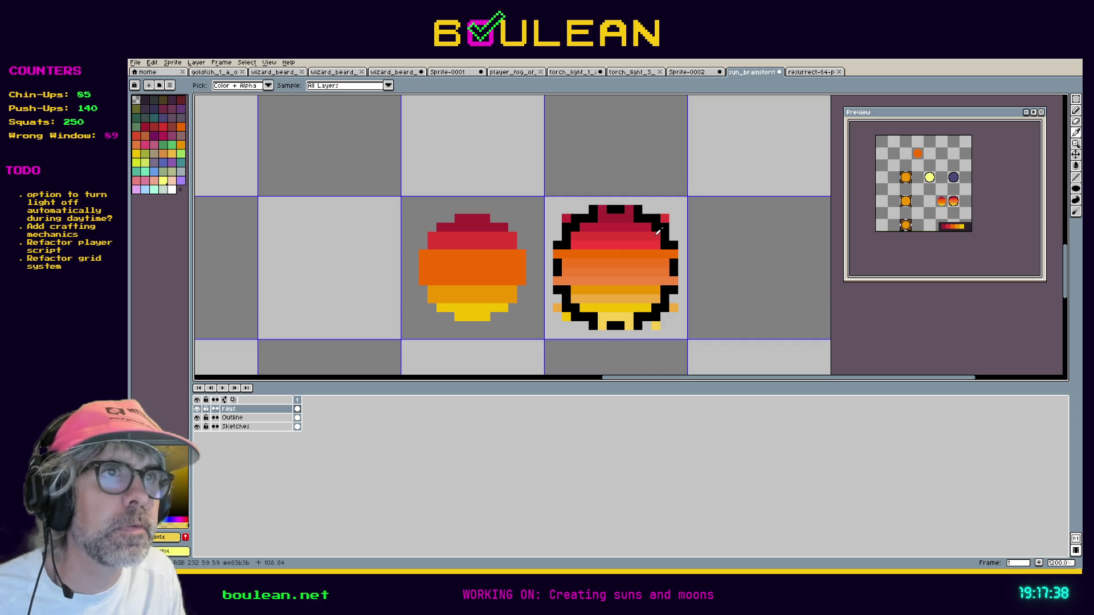
pyautogui.click(651, 226)
pyautogui.press('b')
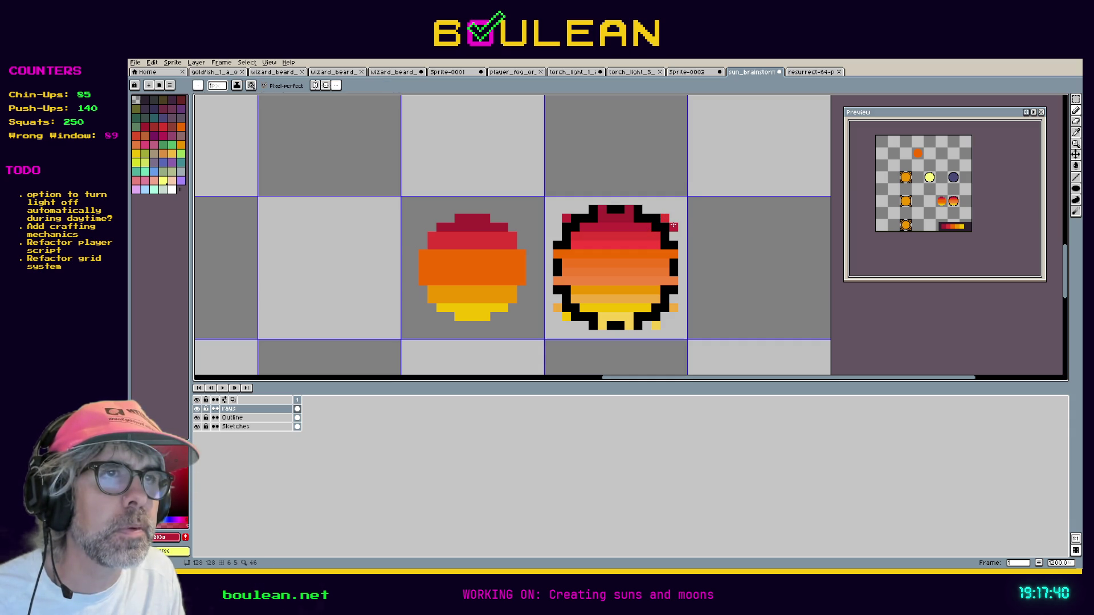
pyautogui.press('i')
pyautogui.click(631, 210)
pyautogui.press('b')
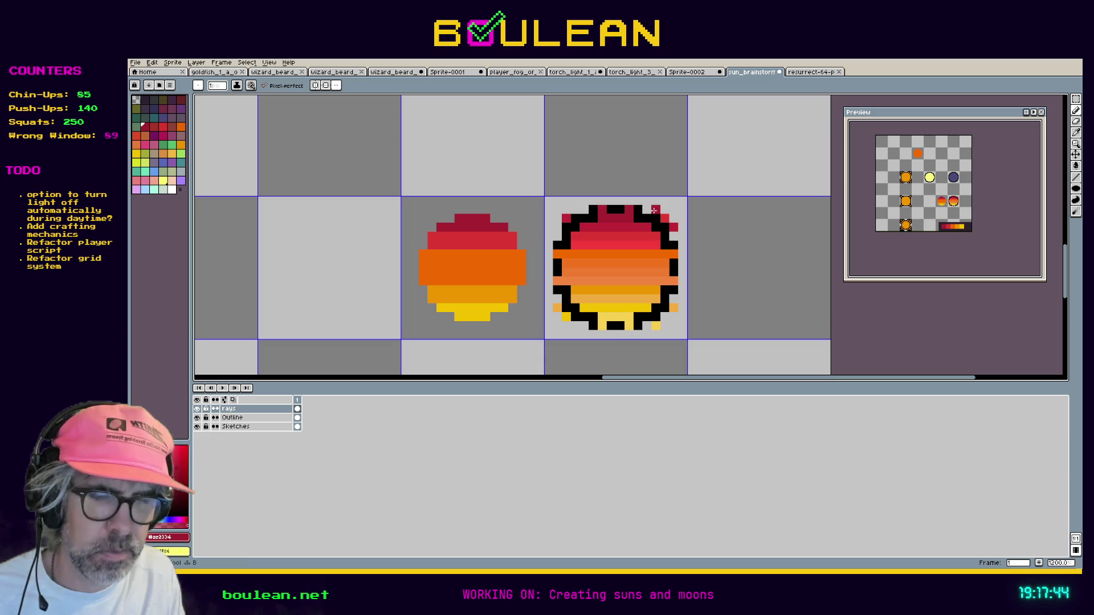
# Erase stray pixels and add pale yellow ray pixels poking through the sun's bottom outline.
pyautogui.press('e')
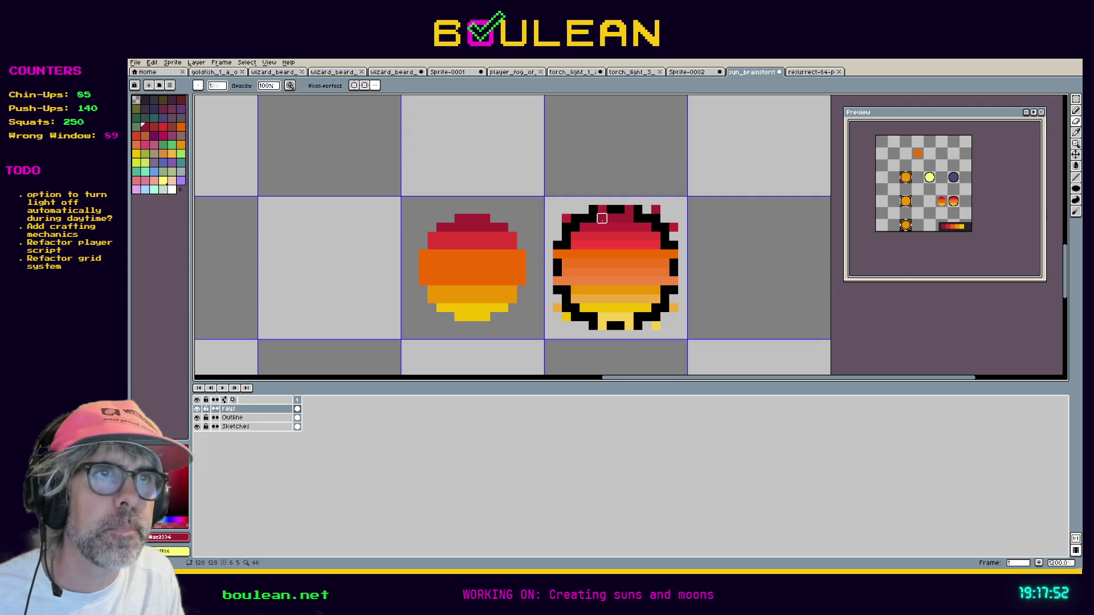
pyautogui.press('b')
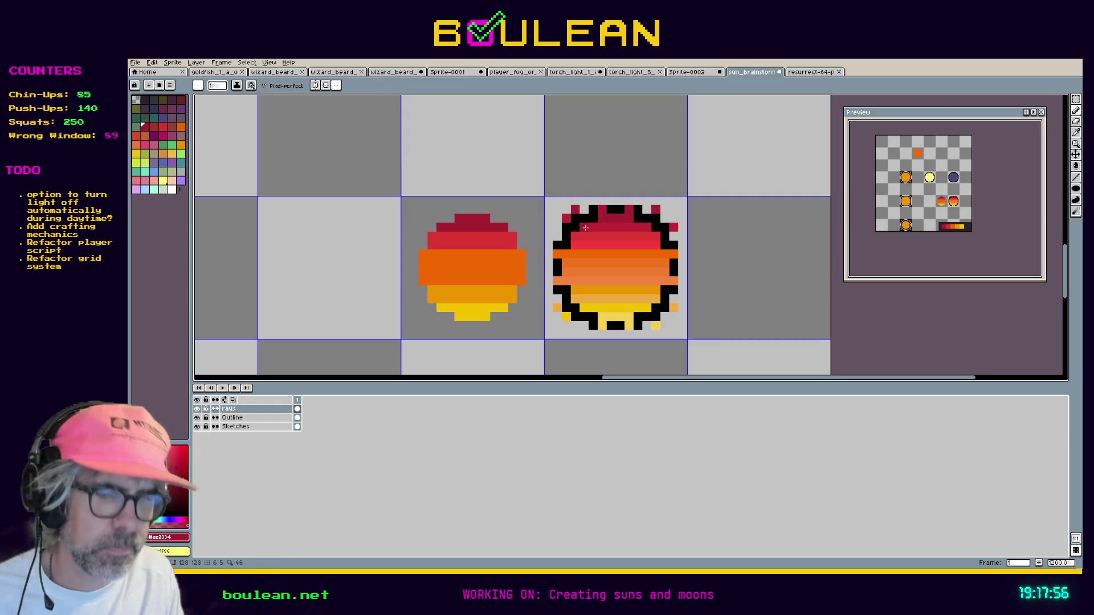
pyautogui.keyDown('alt'); pyautogui.click(587, 224); pyautogui.keyUp('alt')
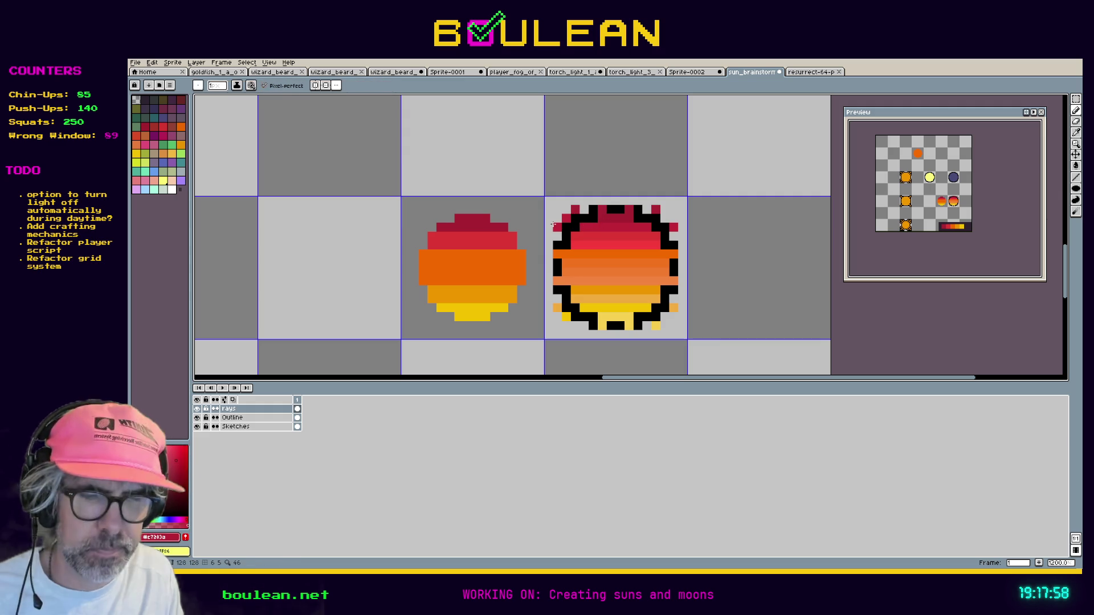
pyautogui.press('e')
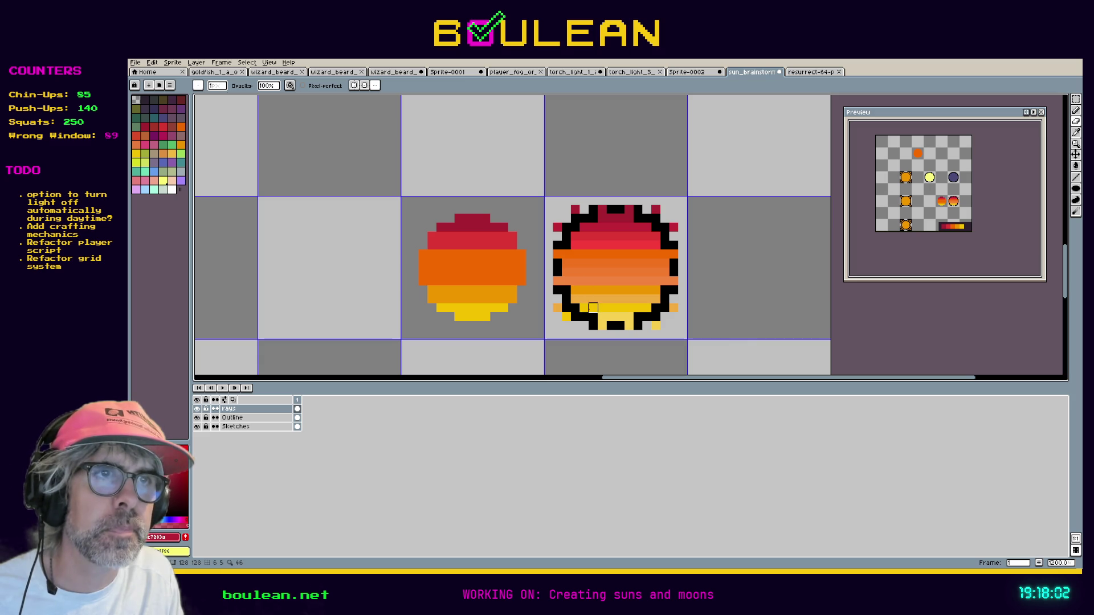
pyautogui.press('i')
pyautogui.click(598, 316)
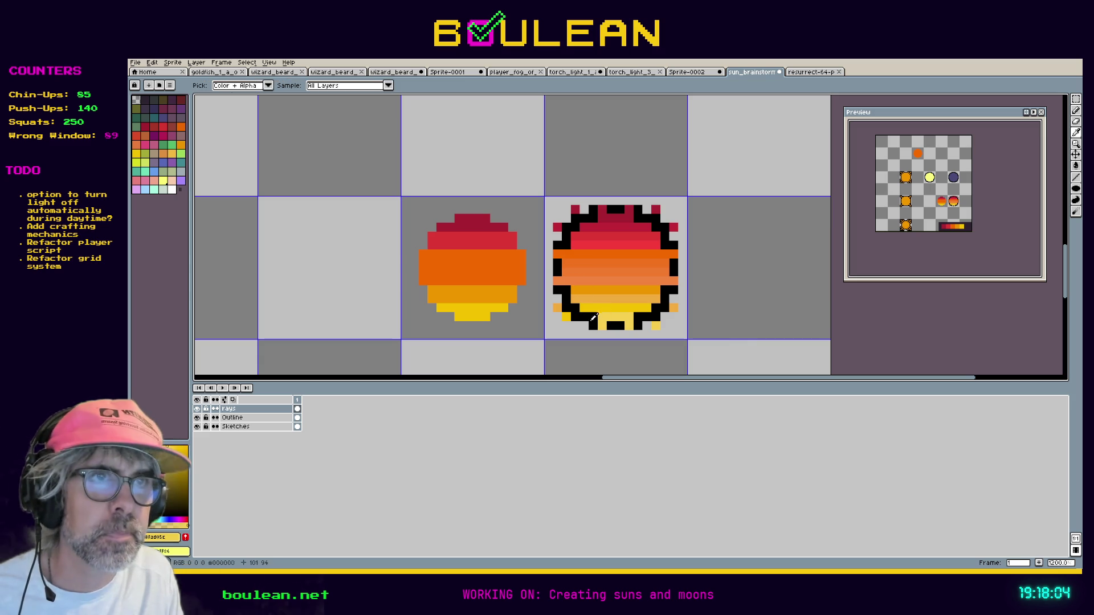
pyautogui.press('v')
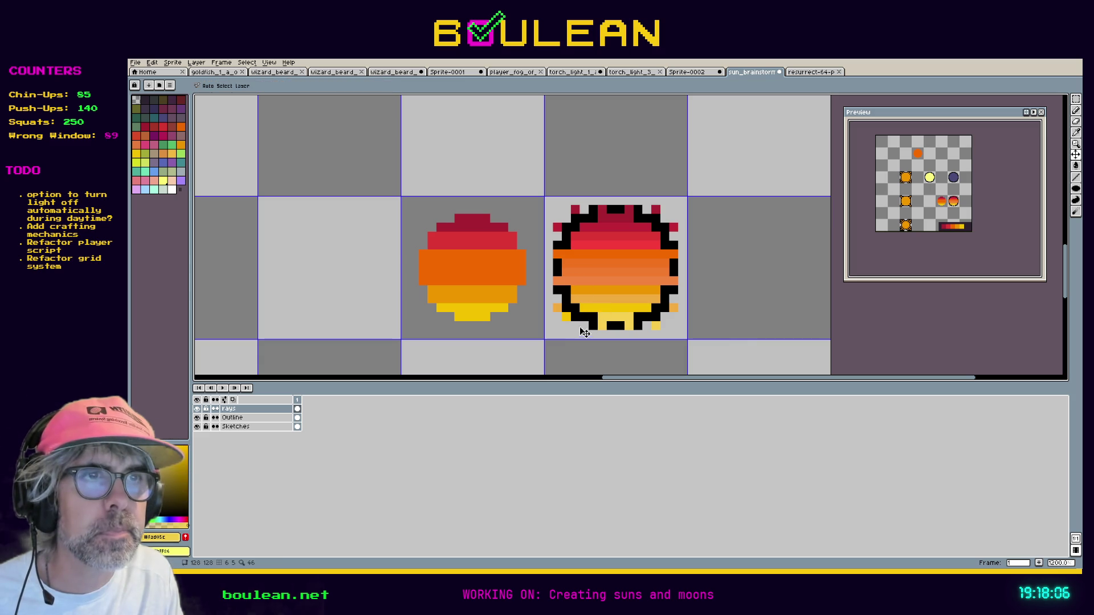
pyautogui.press('m')
pyautogui.press('v')
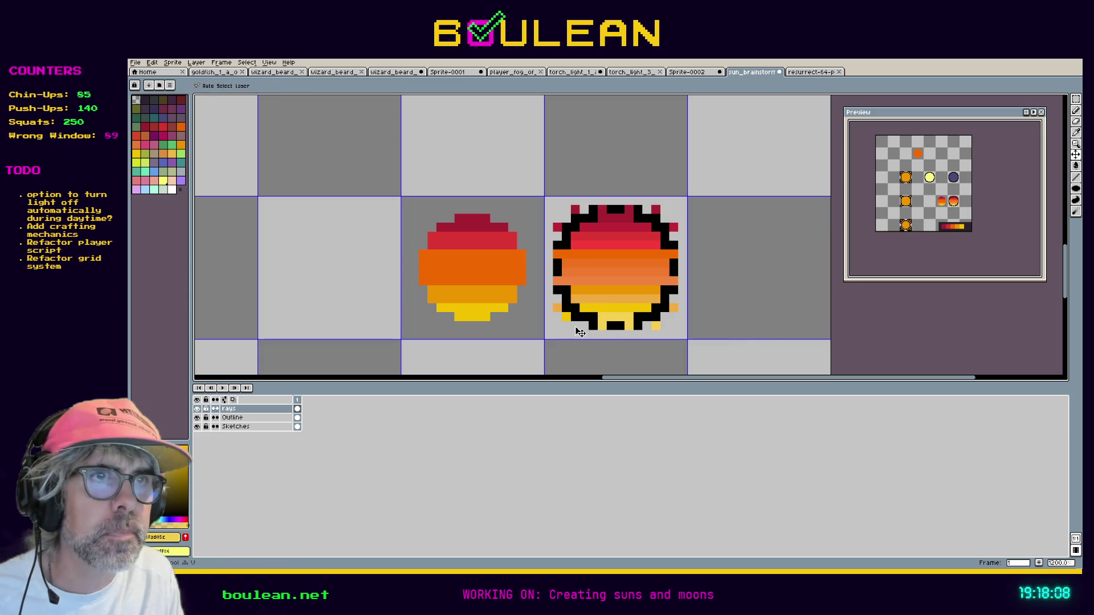
pyautogui.press('i')
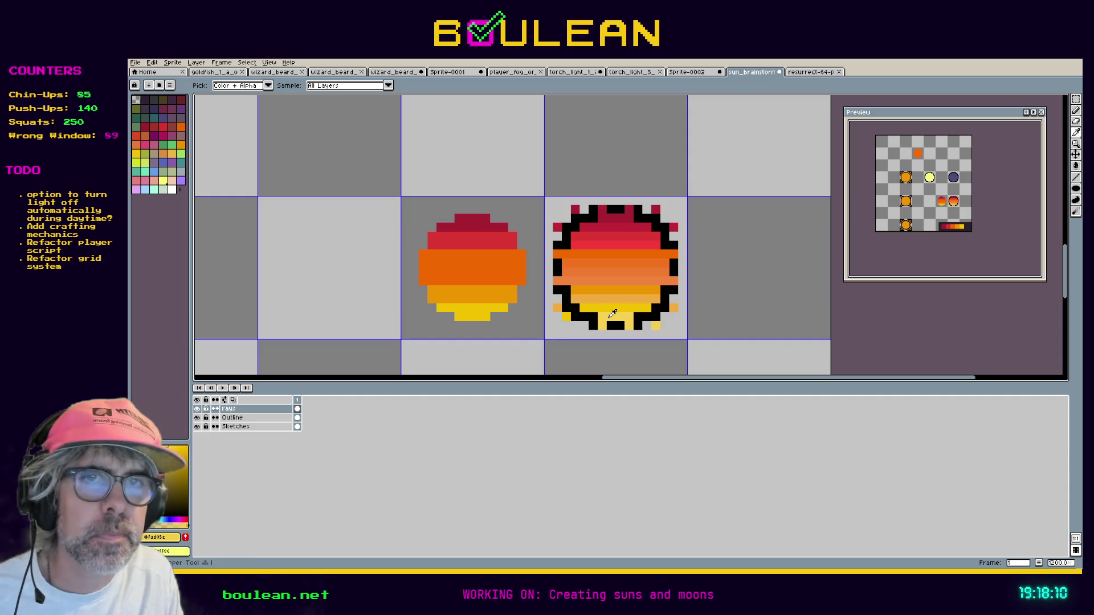
pyautogui.press('b')
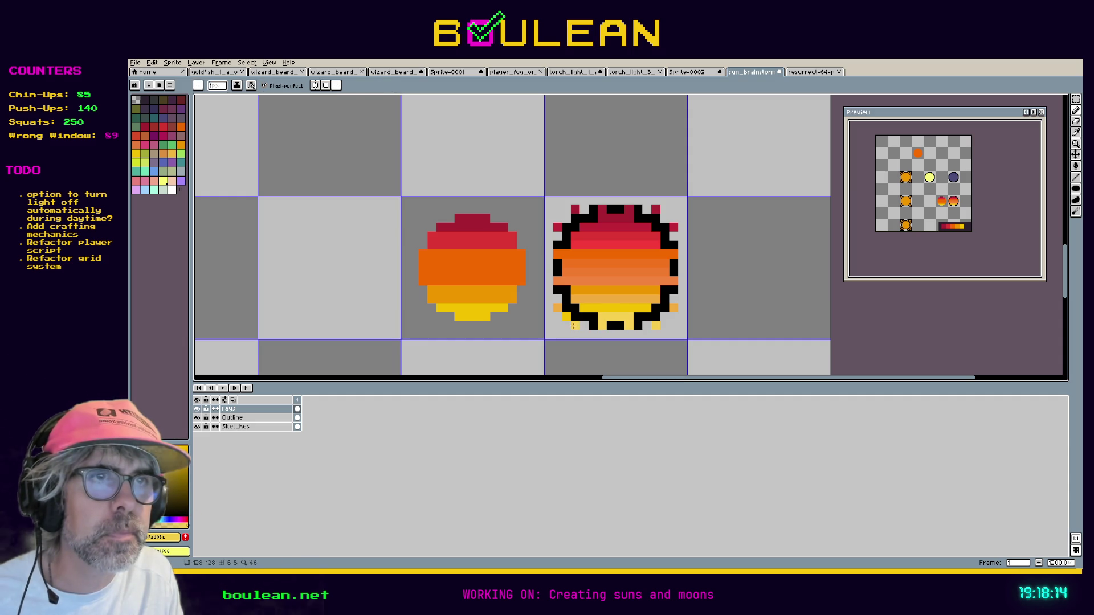
pyautogui.press('e')
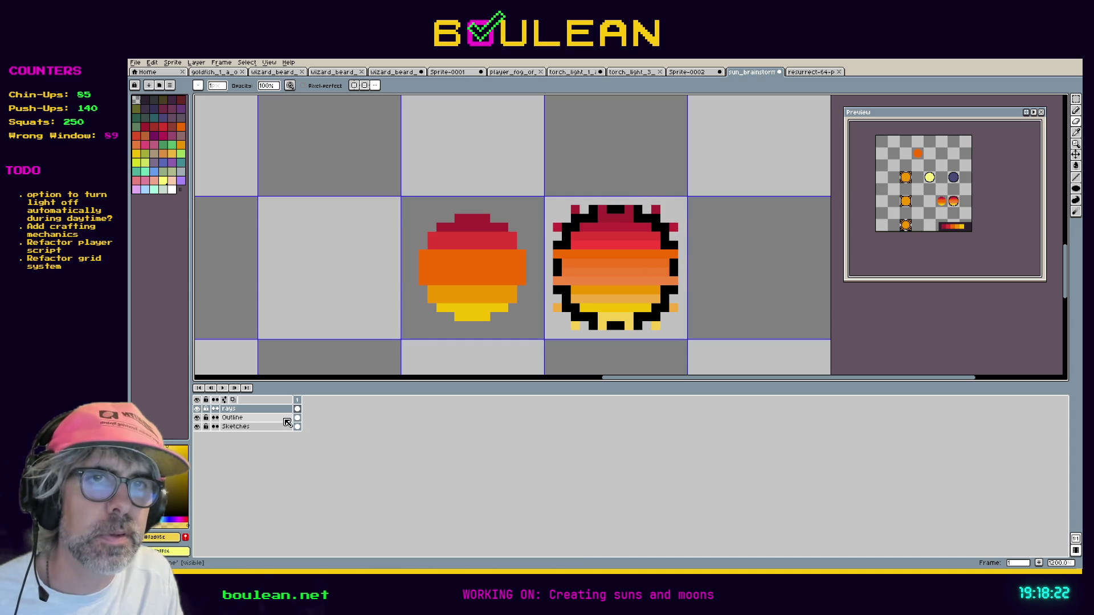
# Add a new layer above Outline and rename it 'ray outline'.
pyautogui.click(286, 419)
pyautogui.rightClick(285, 419)
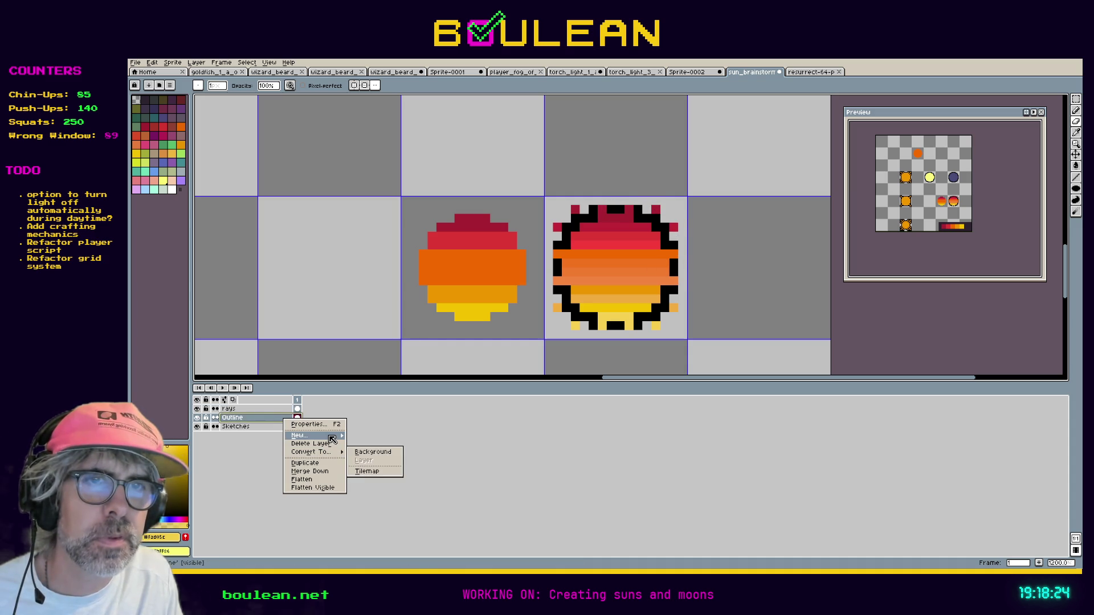
pyautogui.click(356, 436)
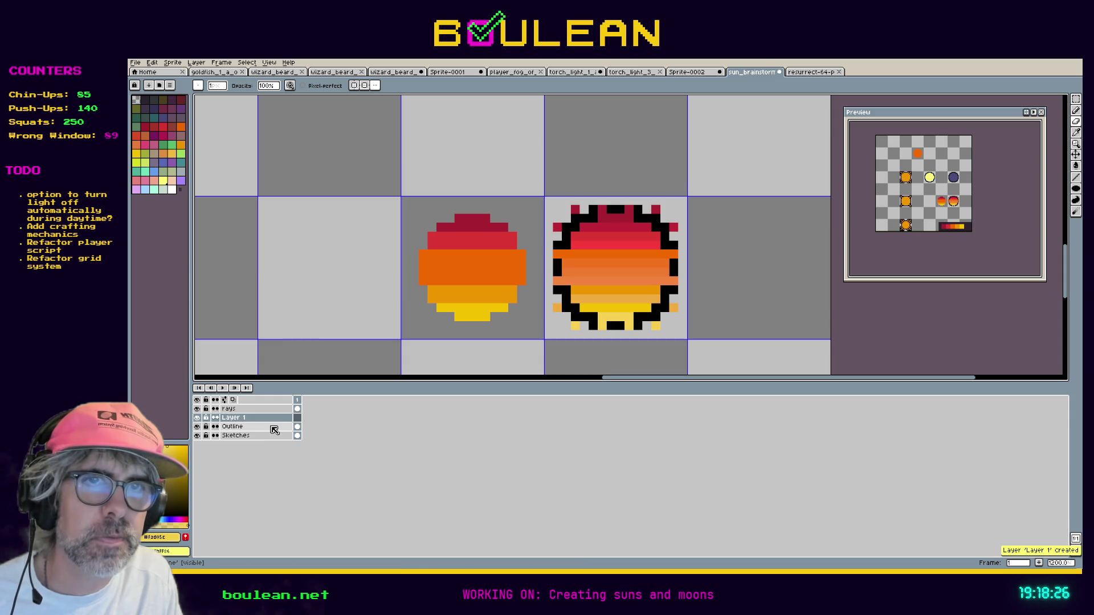
pyautogui.doubleClick(264, 422)
pyautogui.write('O')
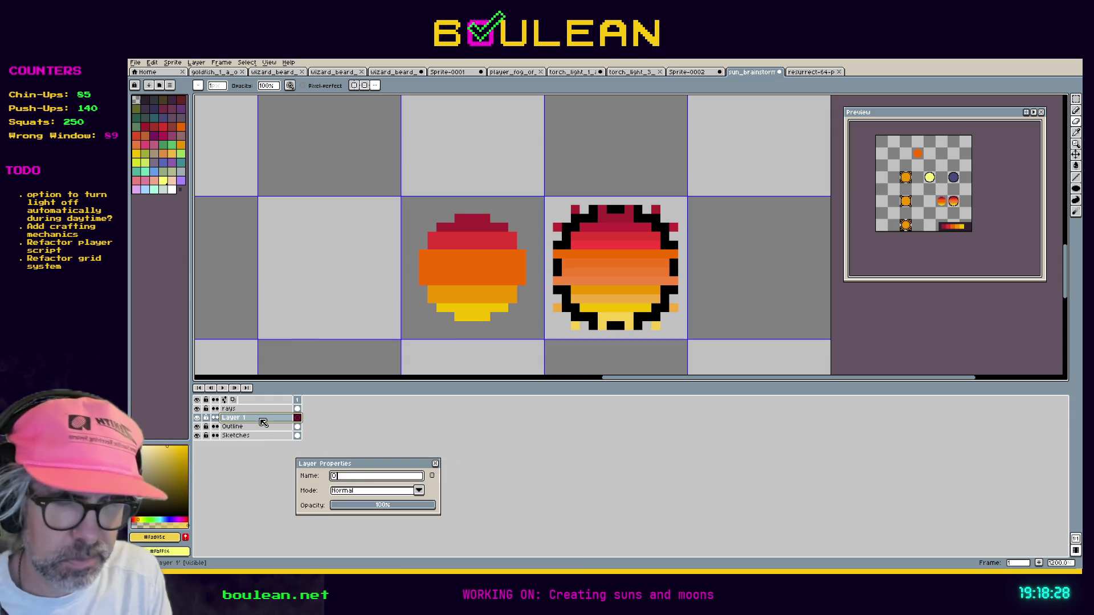
pyautogui.write('utline 2')
pyautogui.press('Return')
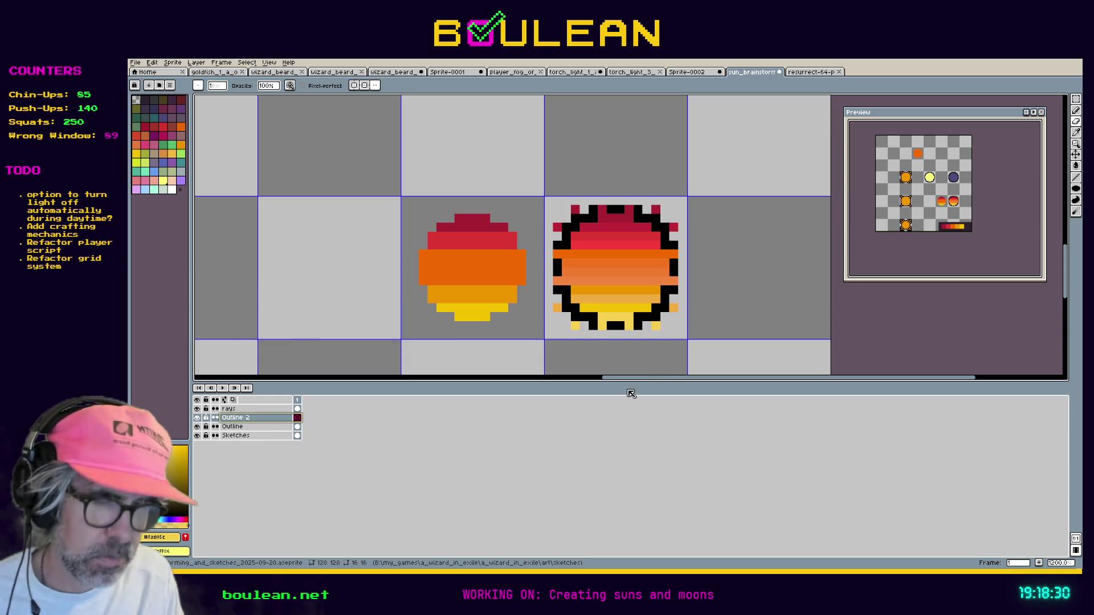
pyautogui.doubleClick(246, 420)
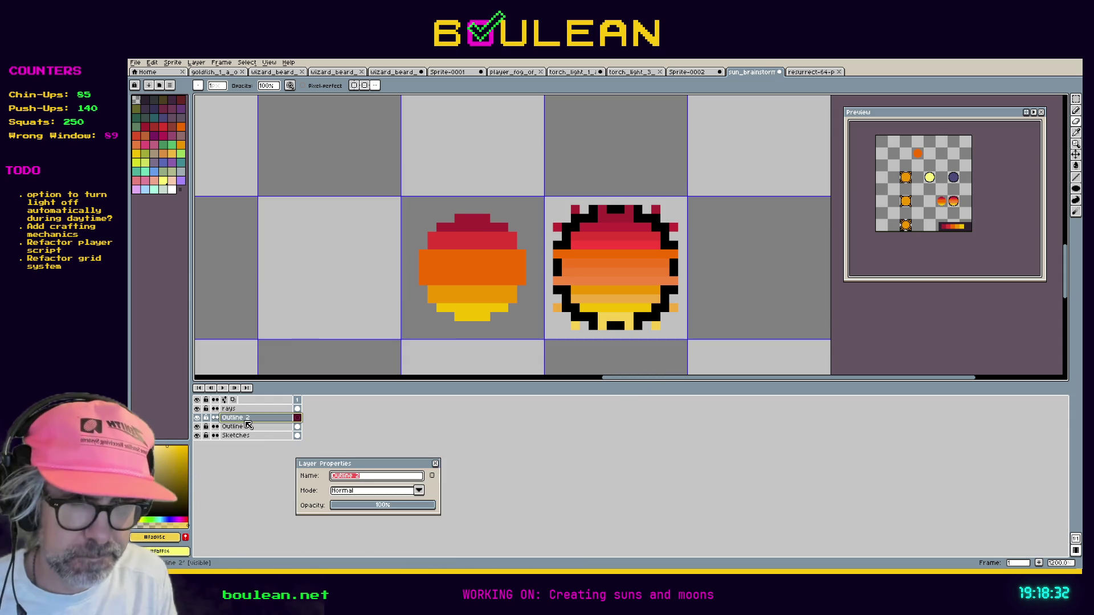
pyautogui.write('ray outline')
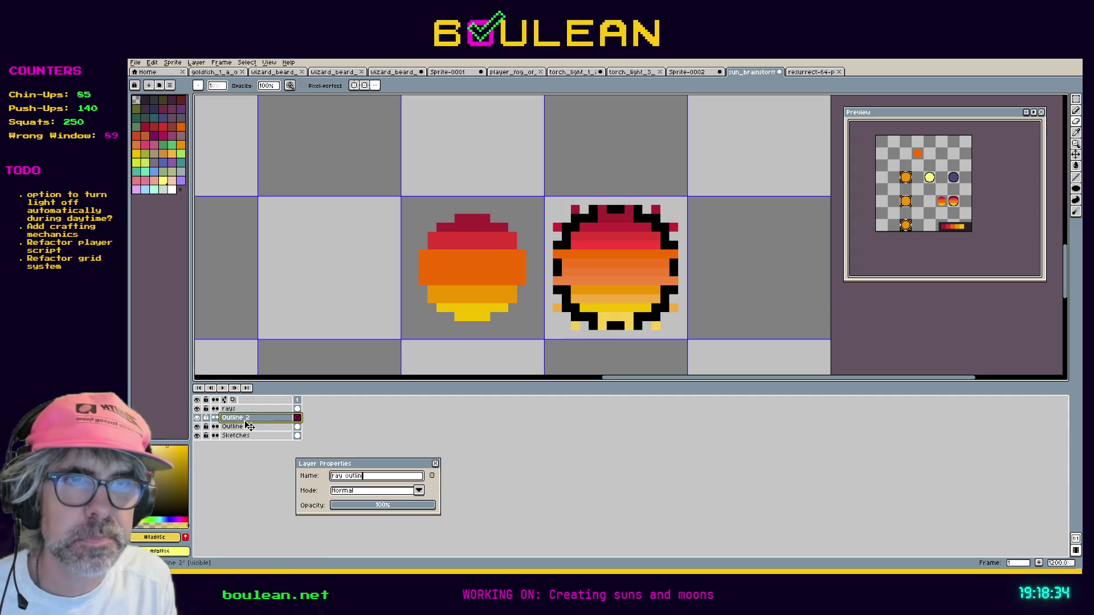
pyautogui.press('Return')
pyautogui.press('b')
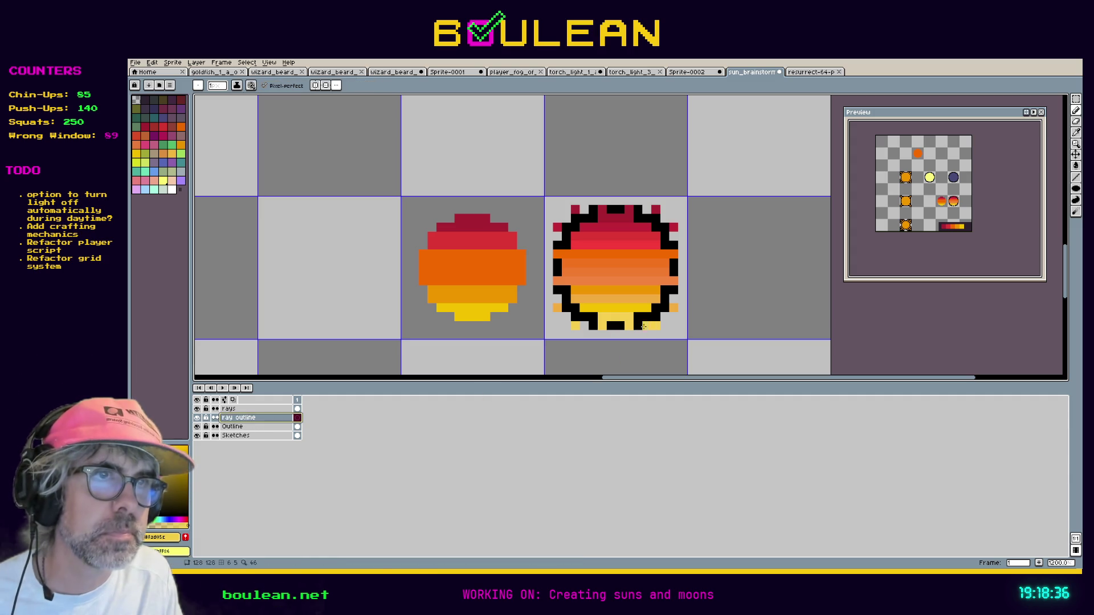
# Sample black and draw outline pixels under the bottom-right rays and up the right edge.
pyautogui.keyDown('alt'); pyautogui.click(648, 325); pyautogui.keyUp('alt')
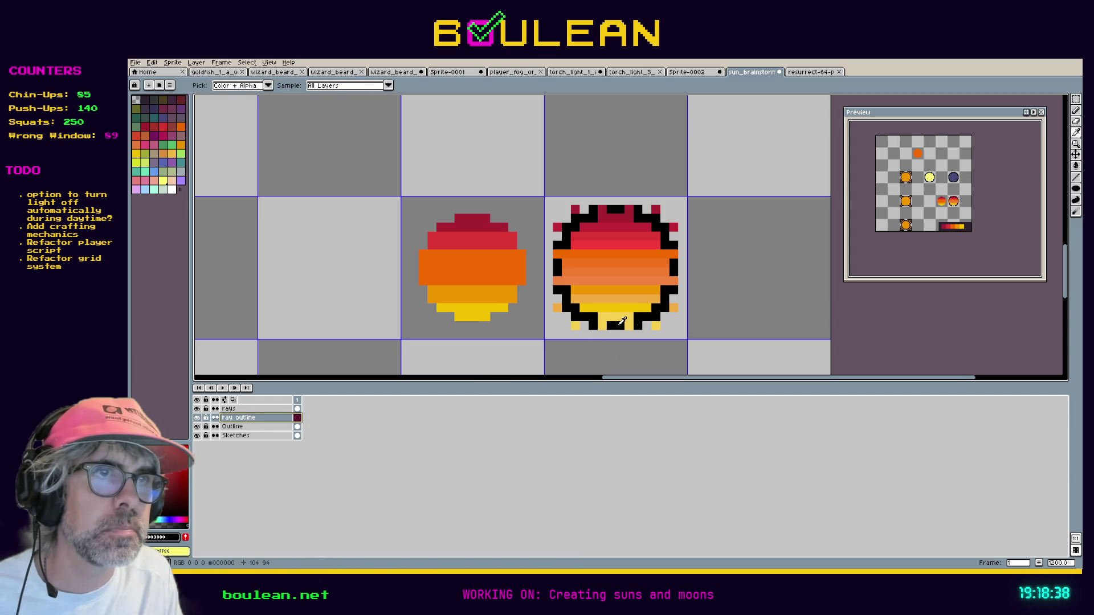
pyautogui.moveTo(648, 325); pyautogui.dragTo(664, 333)
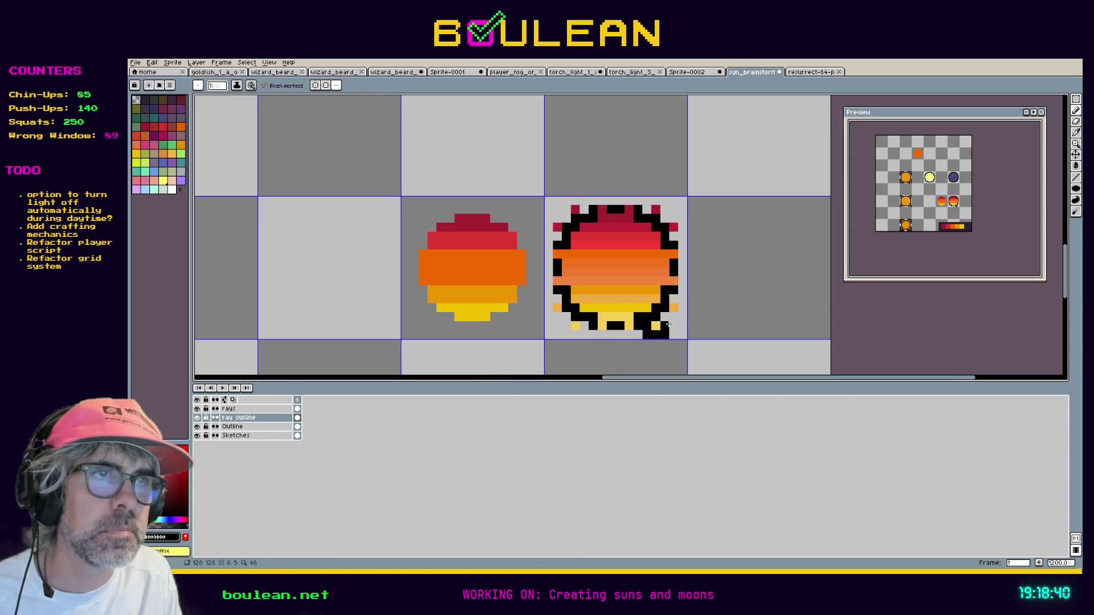
pyautogui.moveTo(682, 308); pyautogui.dragTo(681, 301)
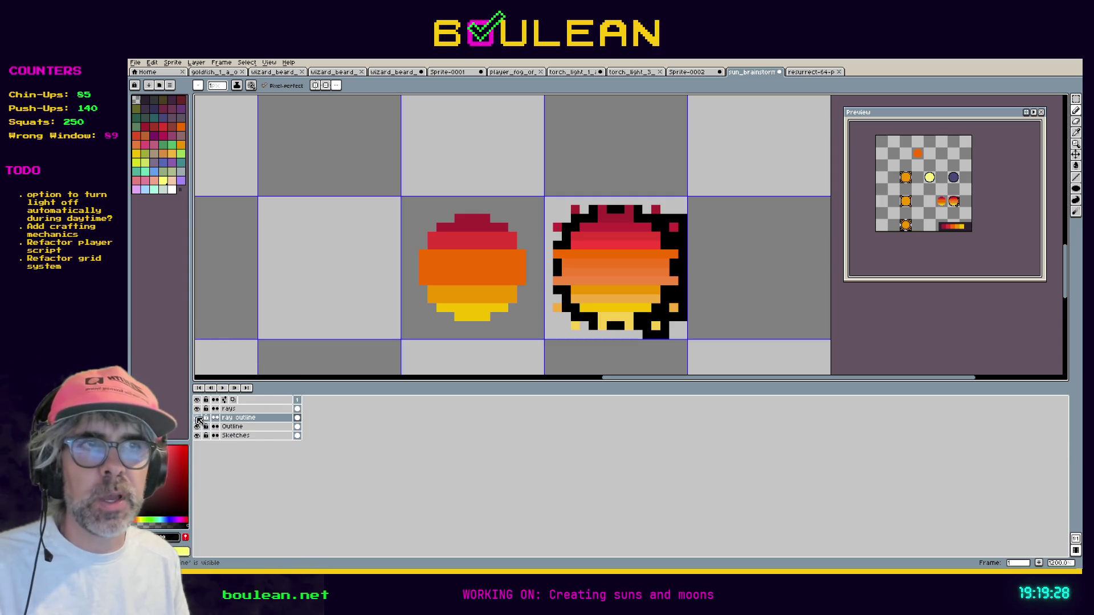
# Outline the rays in black along the sun's top-right, top, left edge and bottom-left.
pyautogui.click(197, 417)
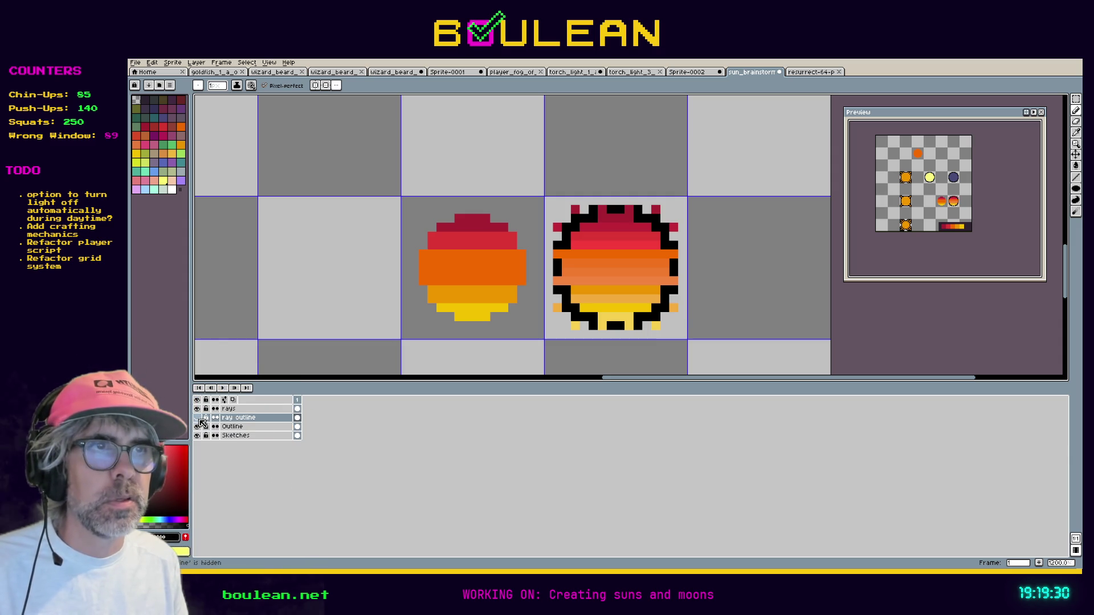
pyautogui.click(197, 418)
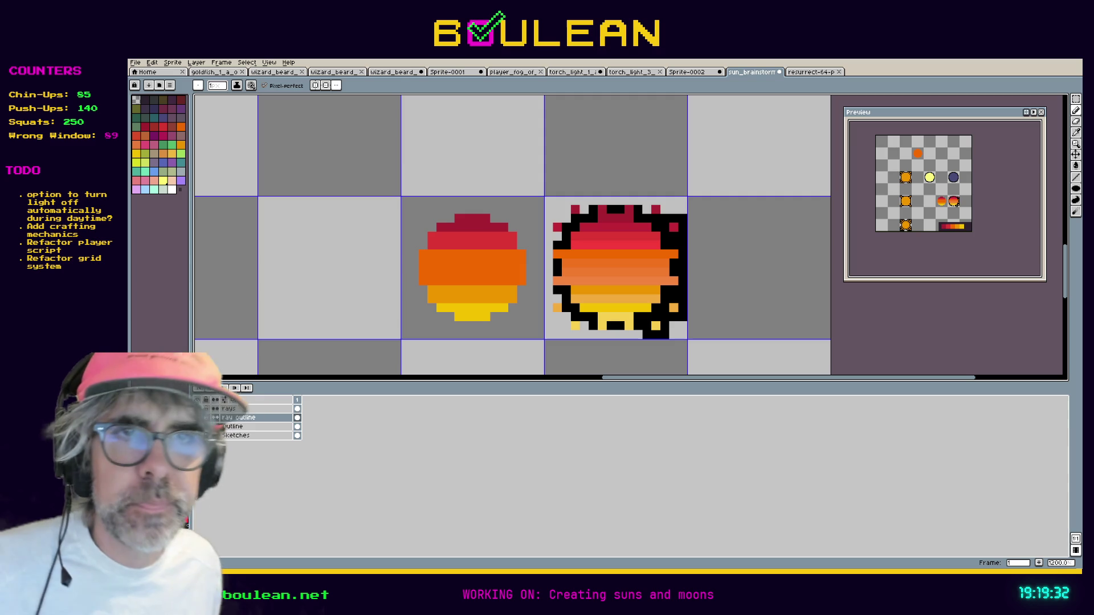
pyautogui.click(197, 409)
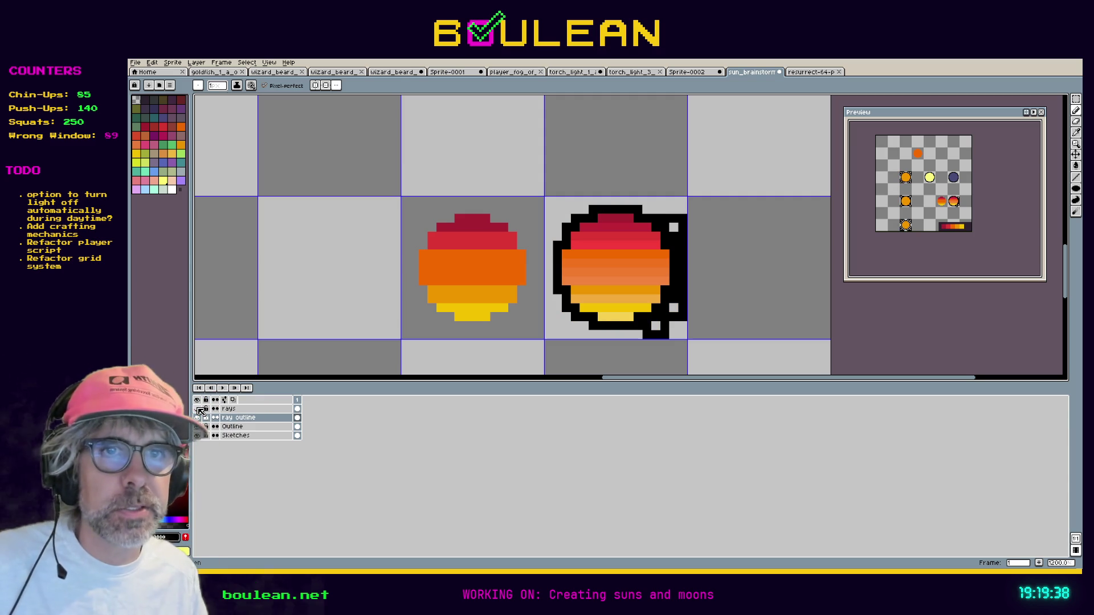
pyautogui.click(197, 408)
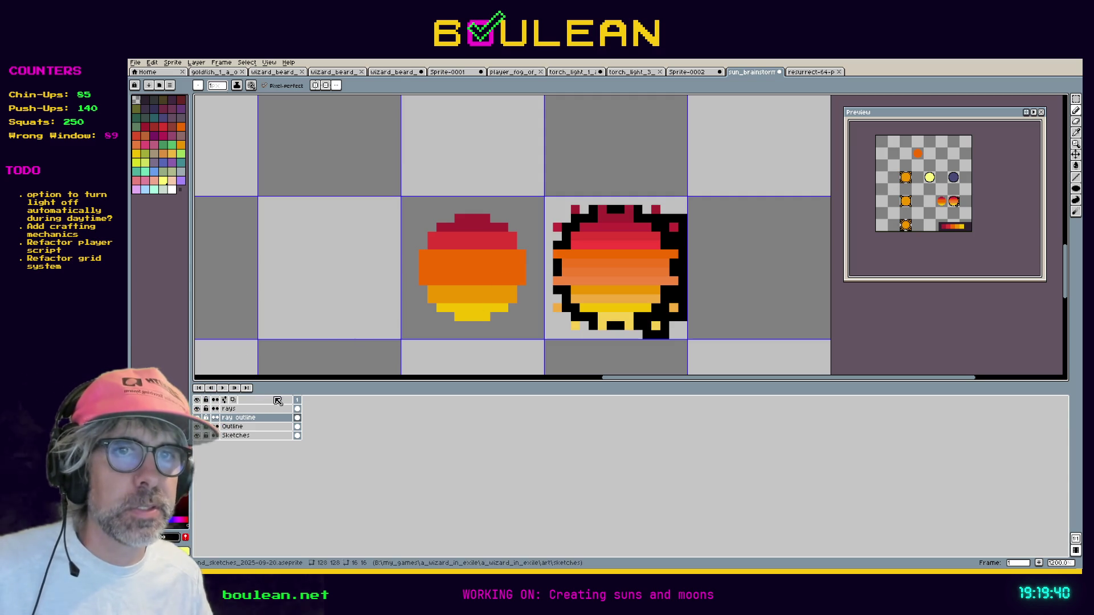
pyautogui.moveTo(662, 212); pyautogui.dragTo(643, 199)
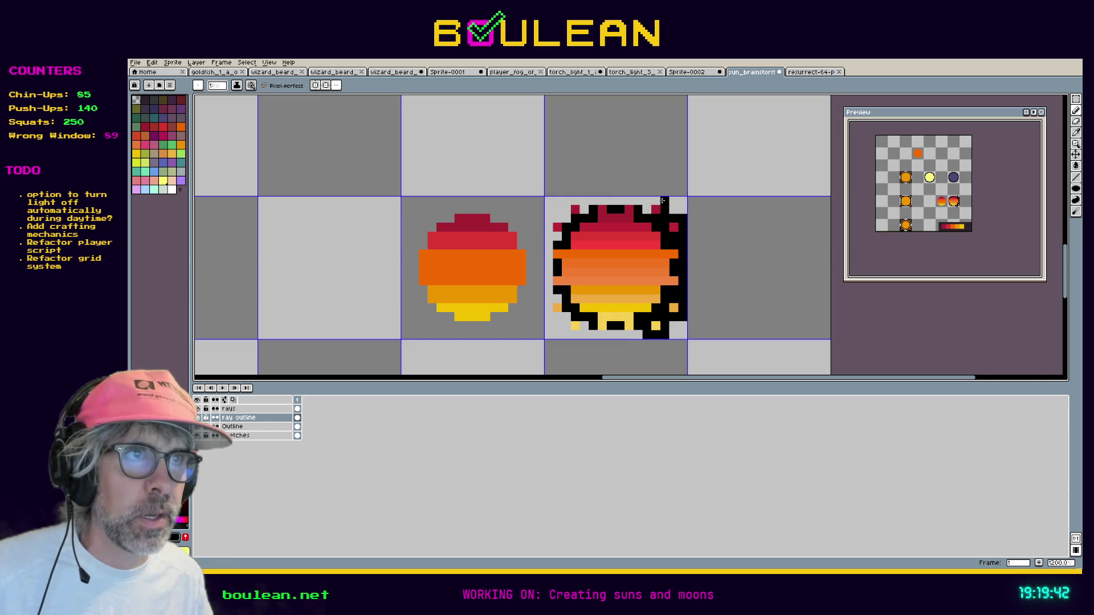
pyautogui.click(641, 201)
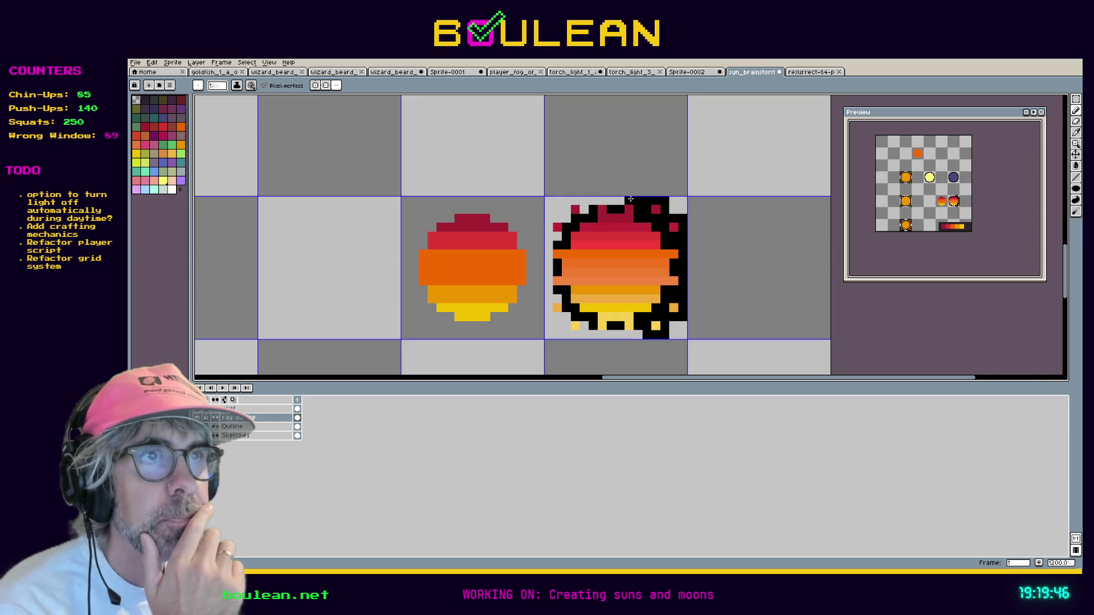
pyautogui.moveTo(632, 200)
pyautogui.mouseDown()
pyautogui.moveTo(576, 200)
pyautogui.moveTo(566, 214)
pyautogui.mouseUp()
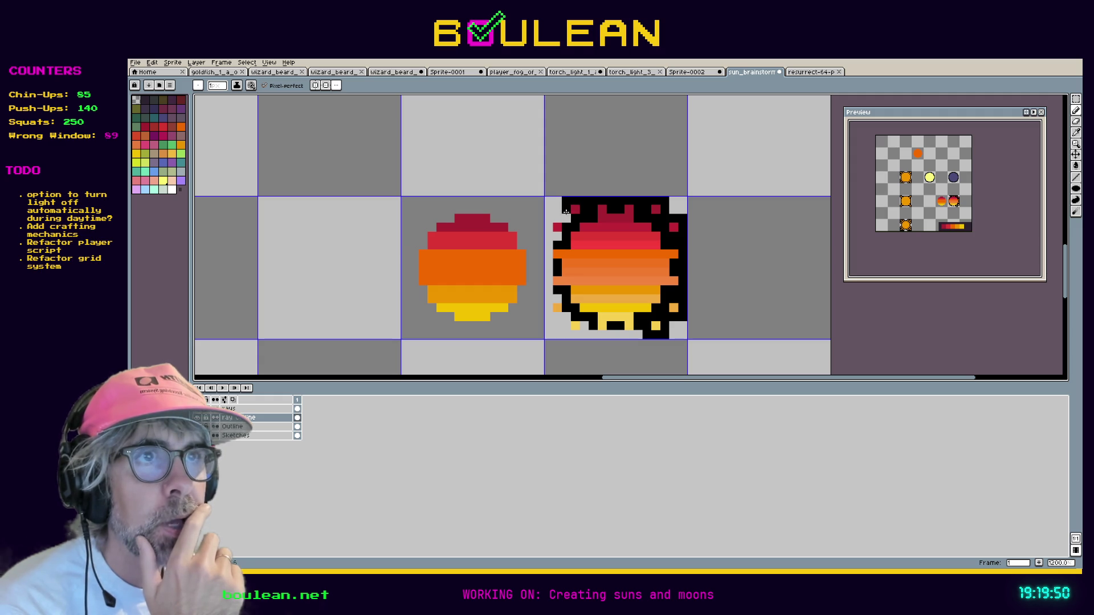
pyautogui.click(558, 219)
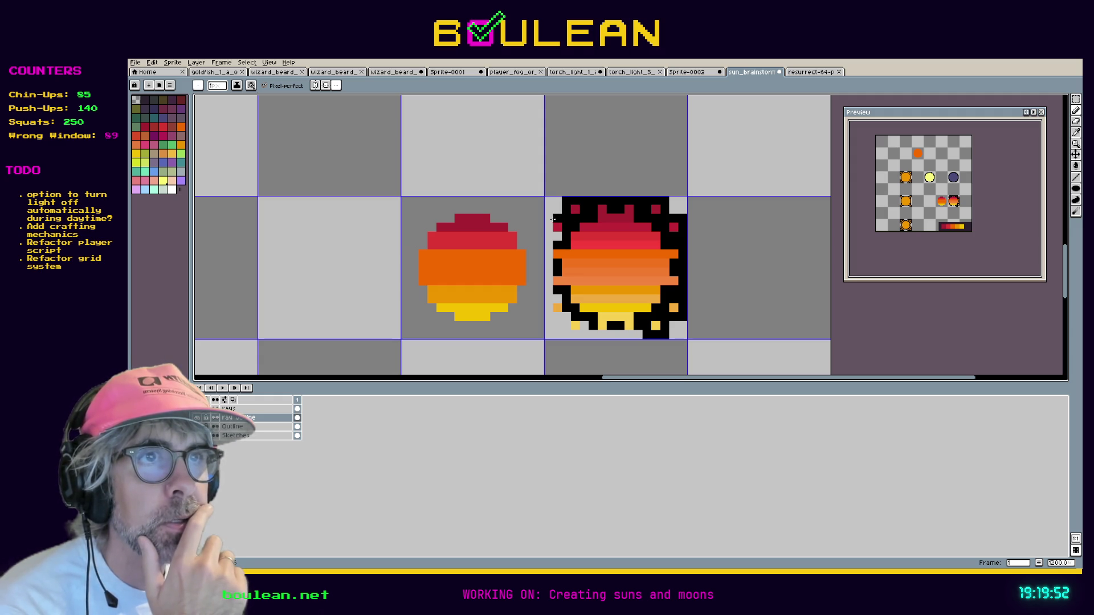
pyautogui.moveTo(548, 219); pyautogui.dragTo(549, 249)
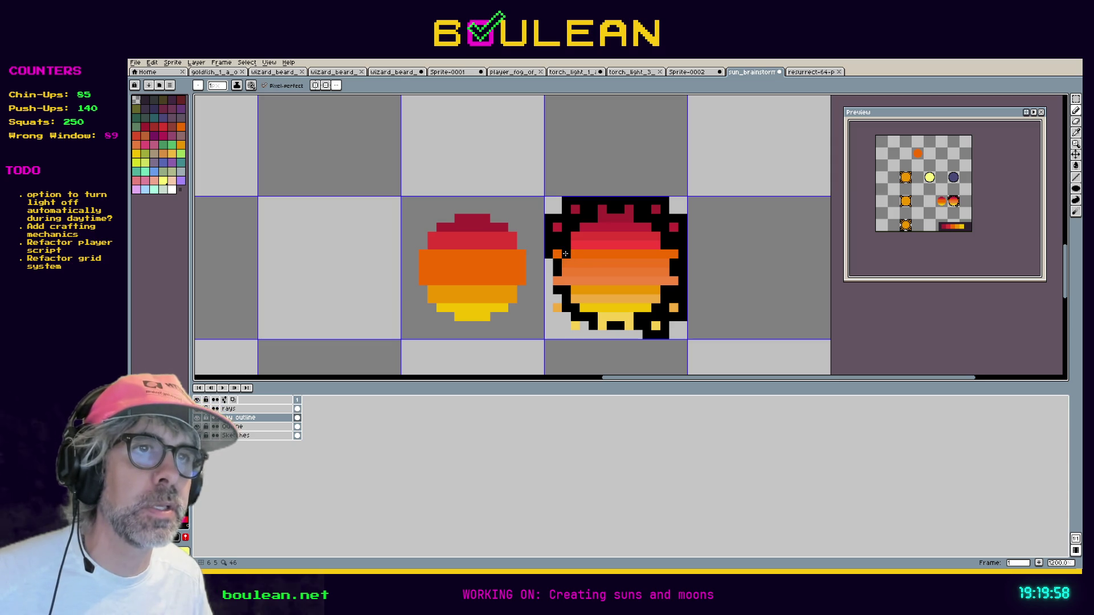
pyautogui.moveTo(551, 261)
pyautogui.mouseDown()
pyautogui.moveTo(550, 317)
pyautogui.moveTo(568, 317)
pyautogui.mouseUp()
pyautogui.click(566, 325)
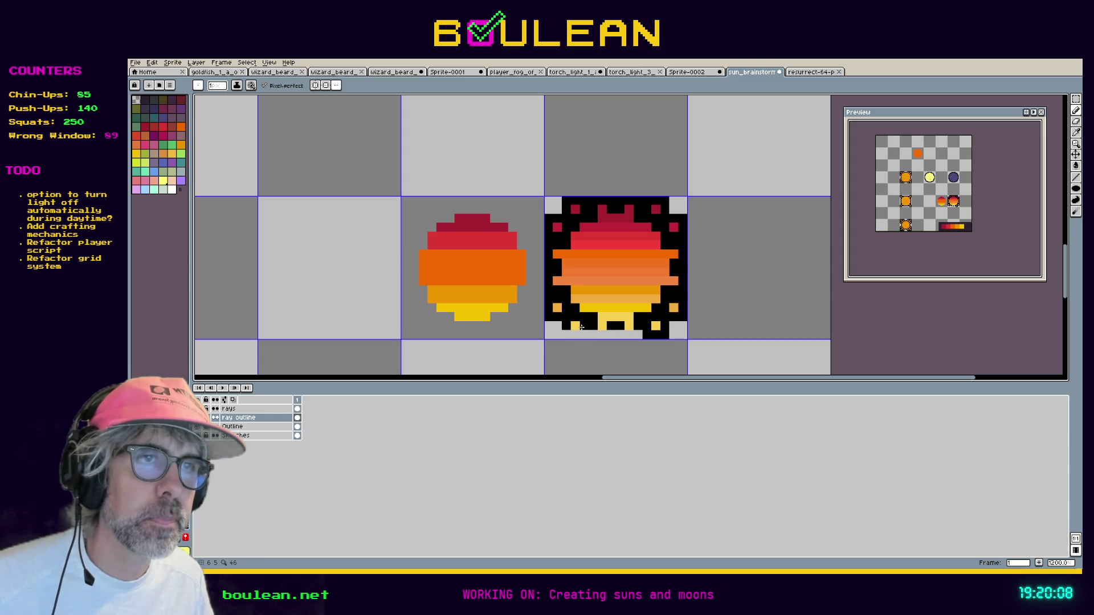
# Fill in the black outline pixel by pixel along the sun's bottom edge.
pyautogui.click(584, 335)
pyautogui.click(575, 335)
pyautogui.click(566, 335)
pyautogui.click(593, 336)
pyautogui.click(602, 335)
pyautogui.click(611, 335)
pyautogui.click(619, 335)
pyautogui.click(629, 336)
pyautogui.click(636, 337)
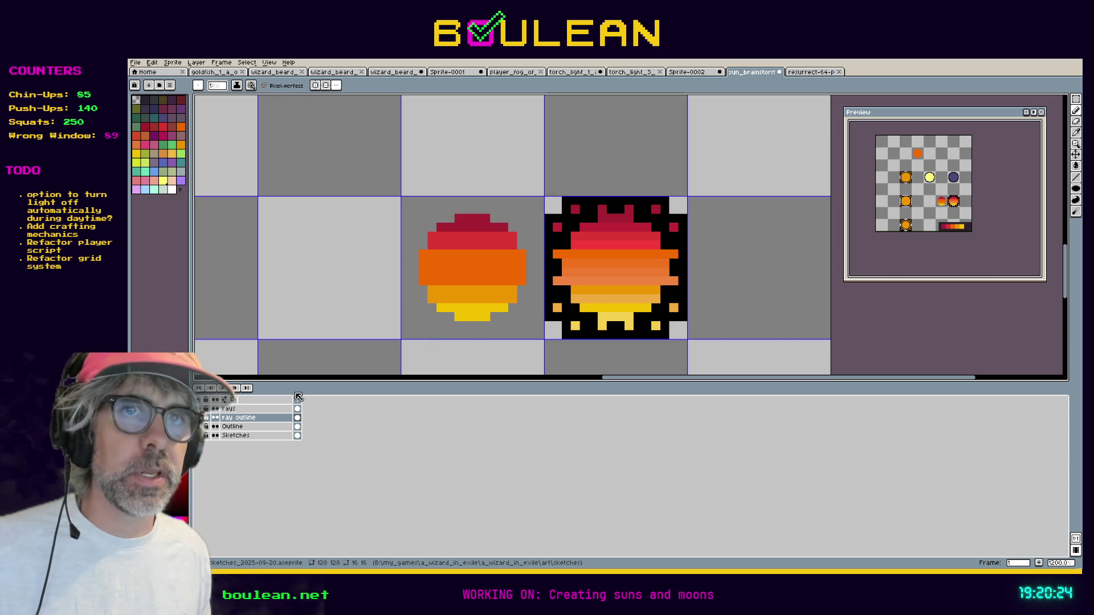
pyautogui.click(253, 409)
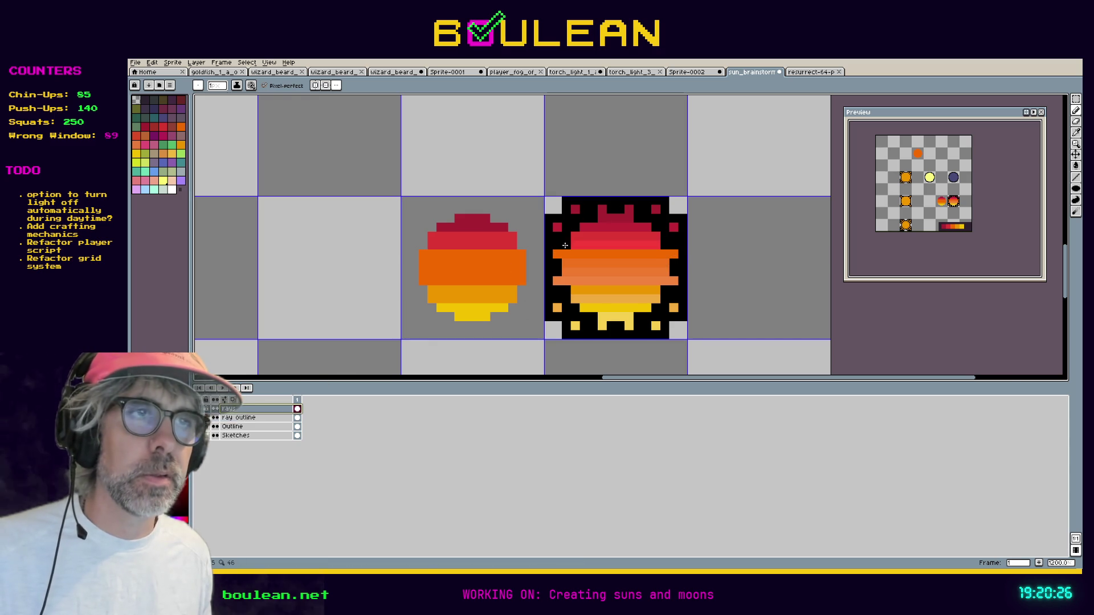
# Select the outlined sun's tile and copy its ray dots into the tile below-right.
pyautogui.scroll(-2, 504, 273)
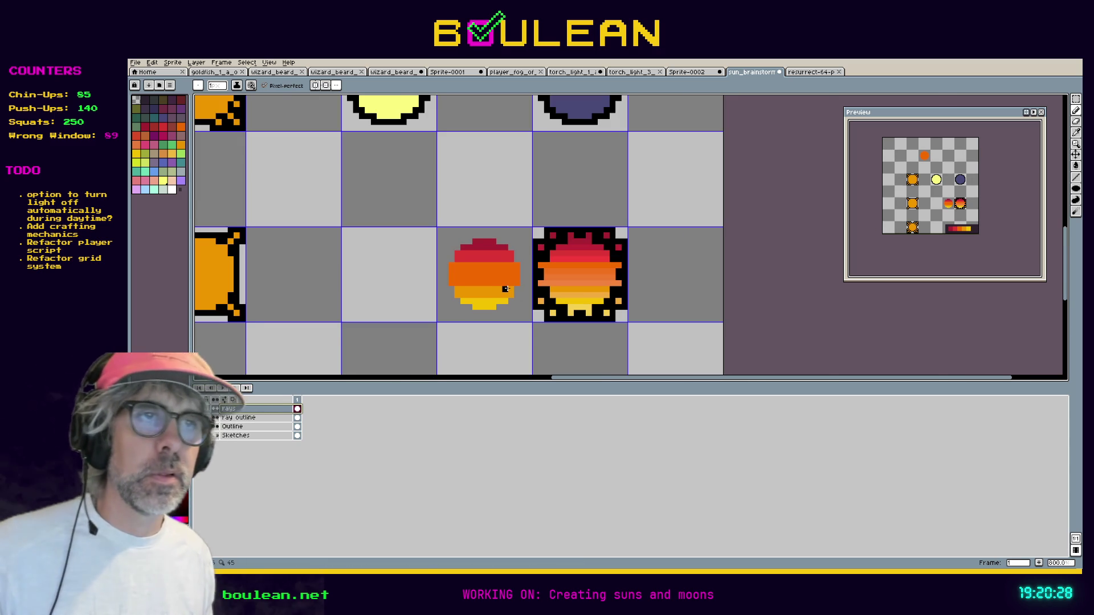
pyautogui.scroll(3, 507, 288)
pyautogui.scroll(-1, 507, 289)
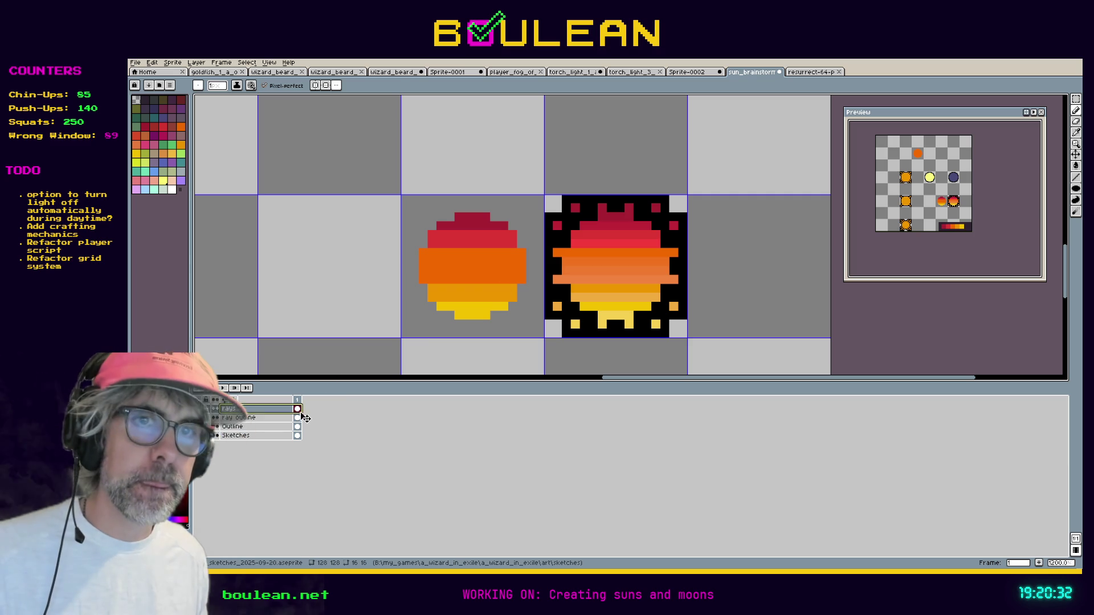
pyautogui.press('m')
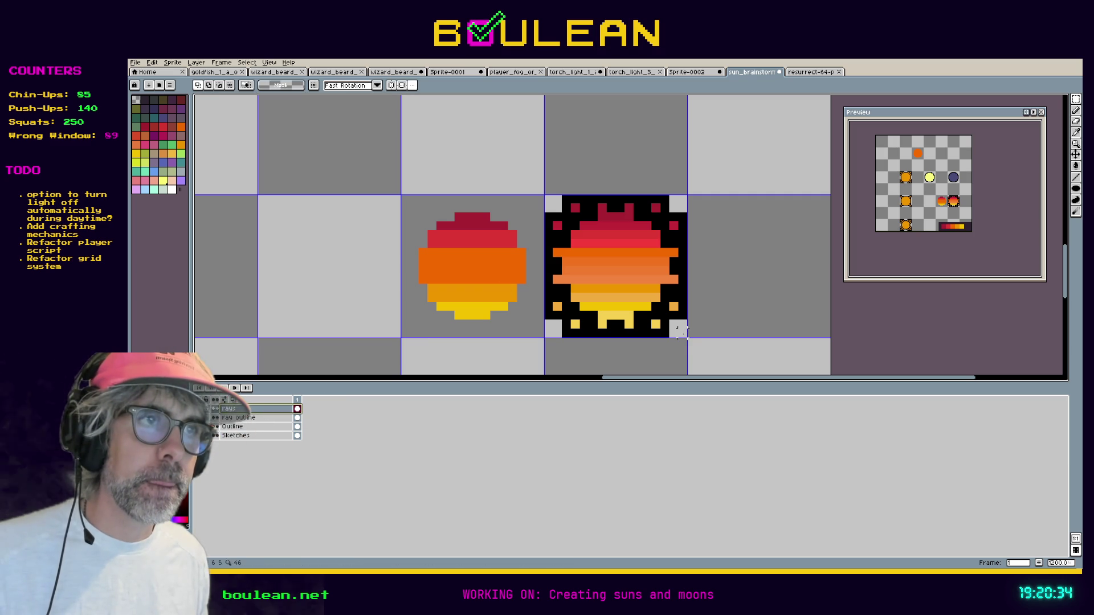
pyautogui.moveTo(678, 329); pyautogui.dragTo(547, 202)
pyautogui.moveTo(597, 232); pyautogui.dragTo(746, 242)
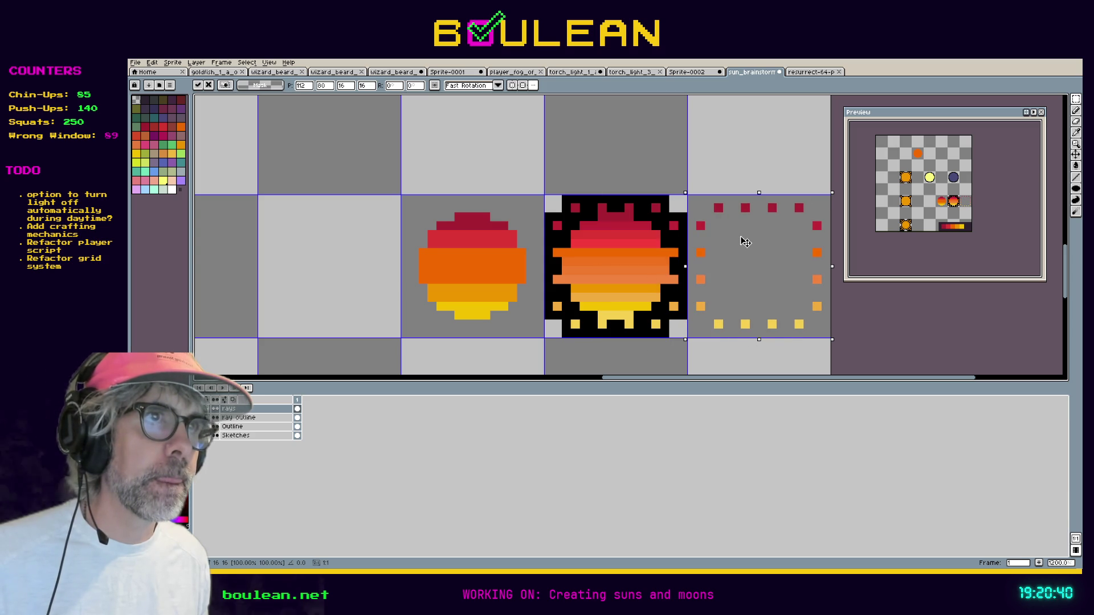
pyautogui.scroll(-3, 744, 241)
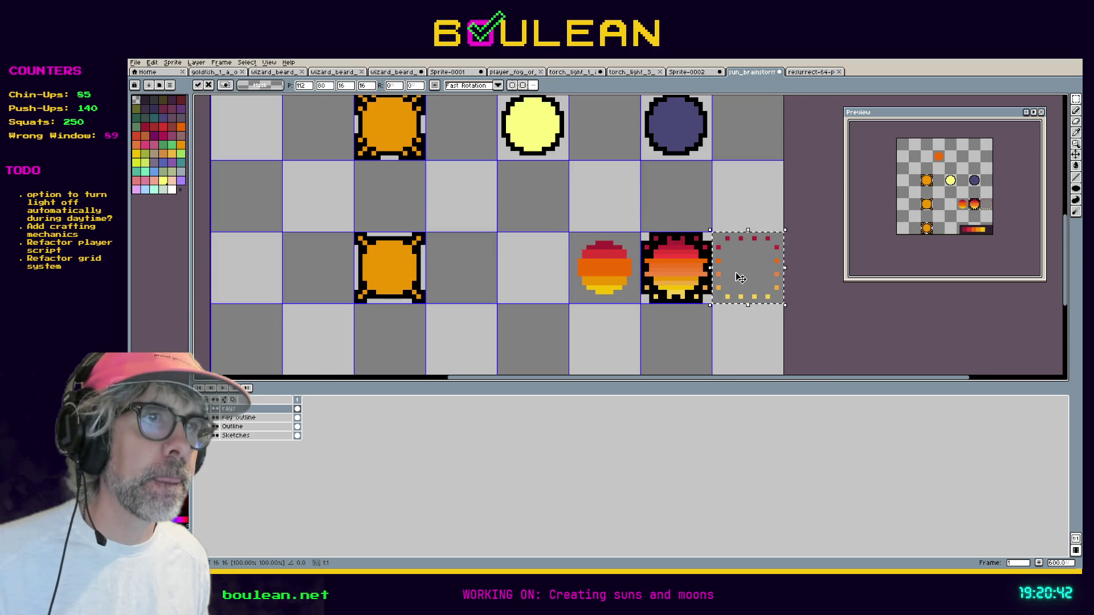
pyautogui.moveTo(734, 268); pyautogui.dragTo(731, 335)
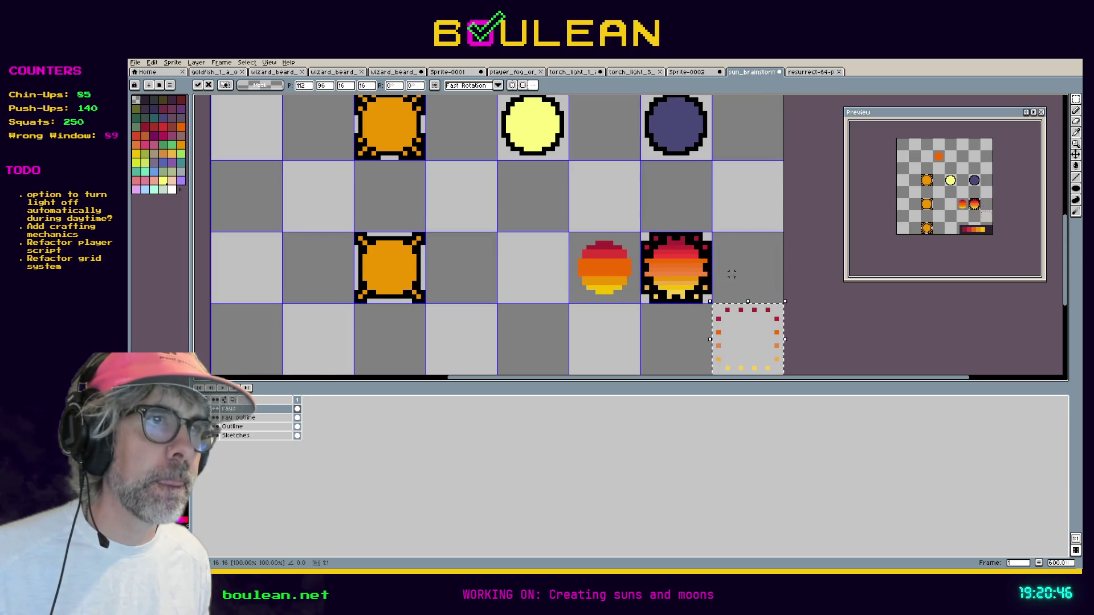
pyautogui.moveTo(730, 268); pyautogui.dragTo(701, 183)
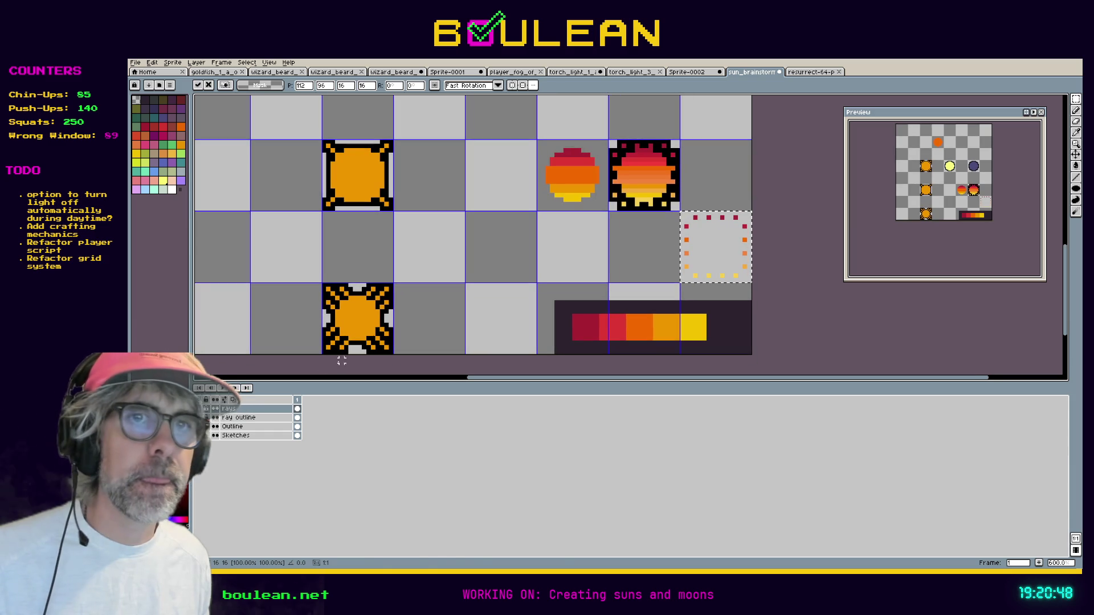
# On the Outline layer, copy the sun's black outline ring into the same tile.
pyautogui.hotkey('alt', 'Down')
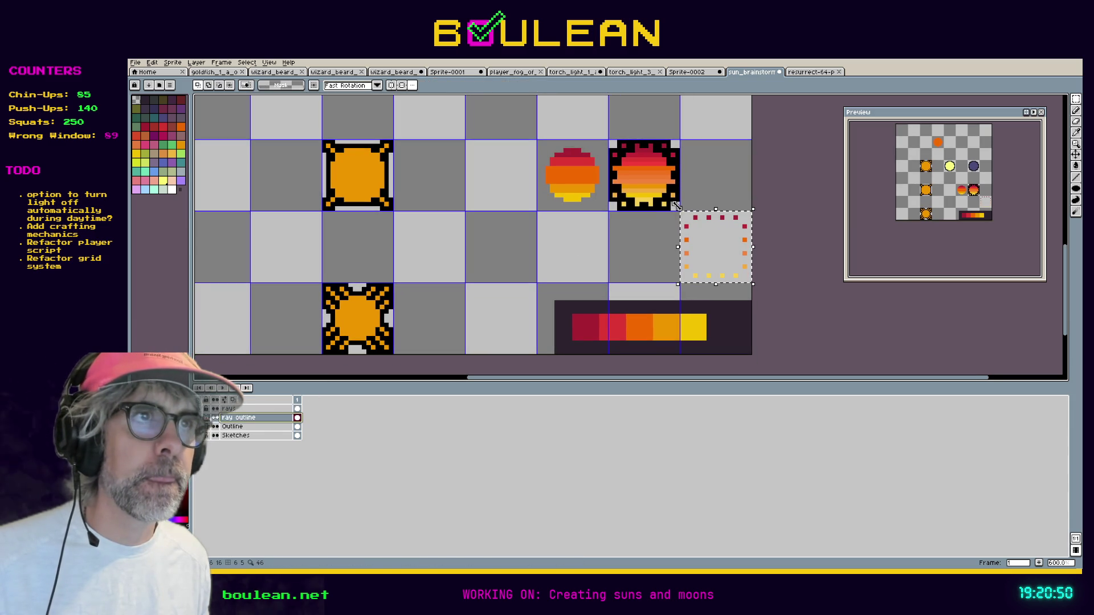
pyautogui.hotkey('alt', 'Down')
pyautogui.hotkey('ctrl', 'd')
pyautogui.moveTo(673, 209)
pyautogui.mouseDown()
pyautogui.moveTo(606, 139)
pyautogui.moveTo(663, 229)
pyautogui.moveTo(699, 255)
pyautogui.mouseUp()
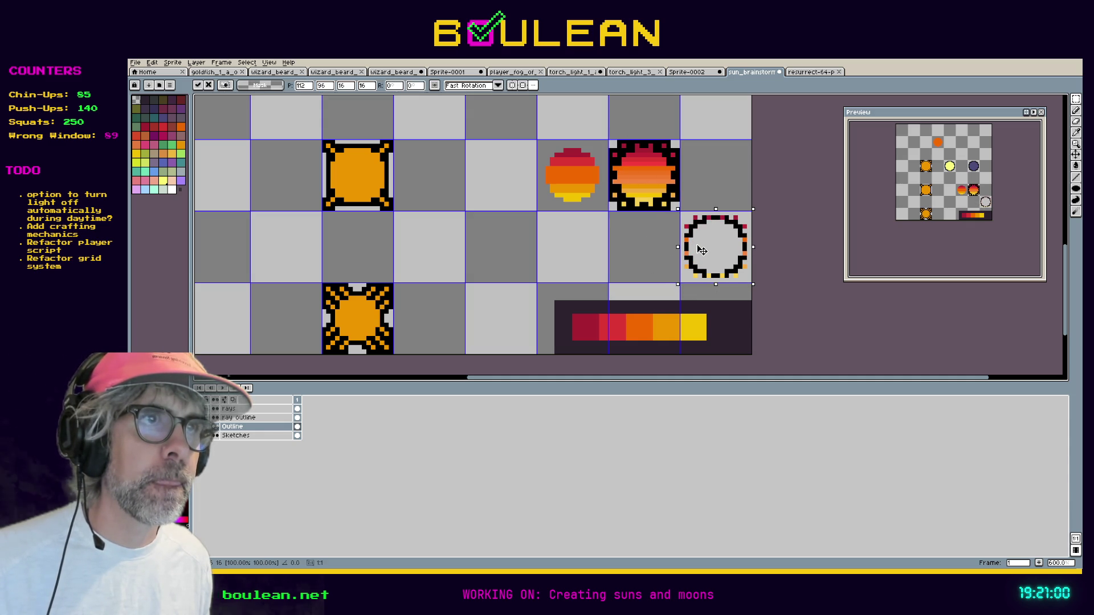
# Copy the ray outline and the banded sun fill from the original tile into the new tile.
pyautogui.press('Return')
pyautogui.keyDown('ctrl'); pyautogui.click(623, 159); pyautogui.keyUp('ctrl')
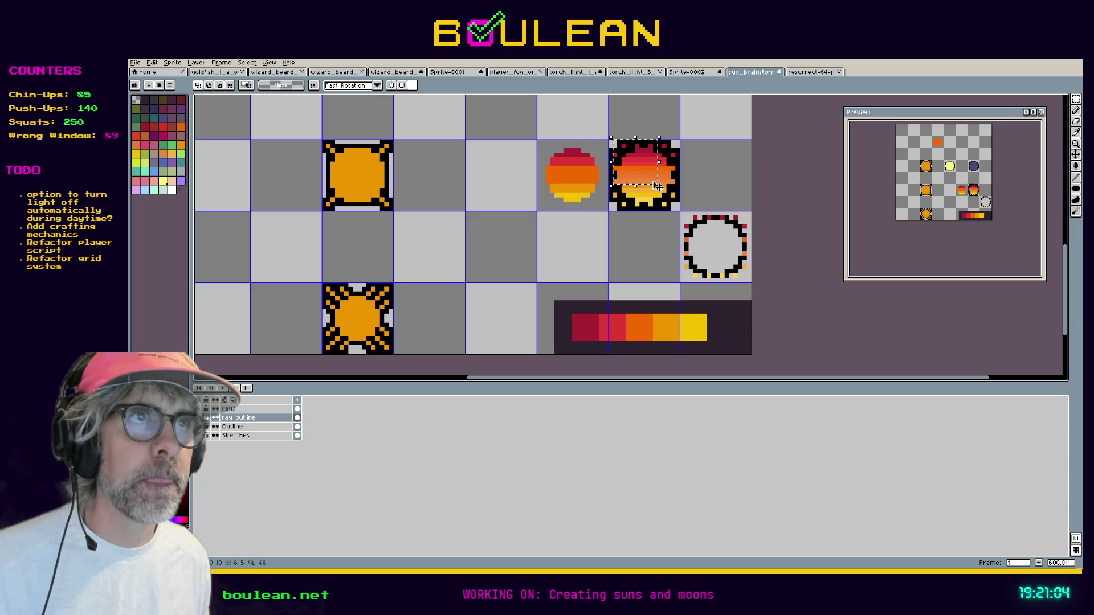
pyautogui.click(612, 144)
pyautogui.moveTo(609, 141)
pyautogui.mouseDown()
pyautogui.moveTo(677, 206)
pyautogui.moveTo(705, 256)
pyautogui.mouseUp()
pyautogui.click(651, 196)
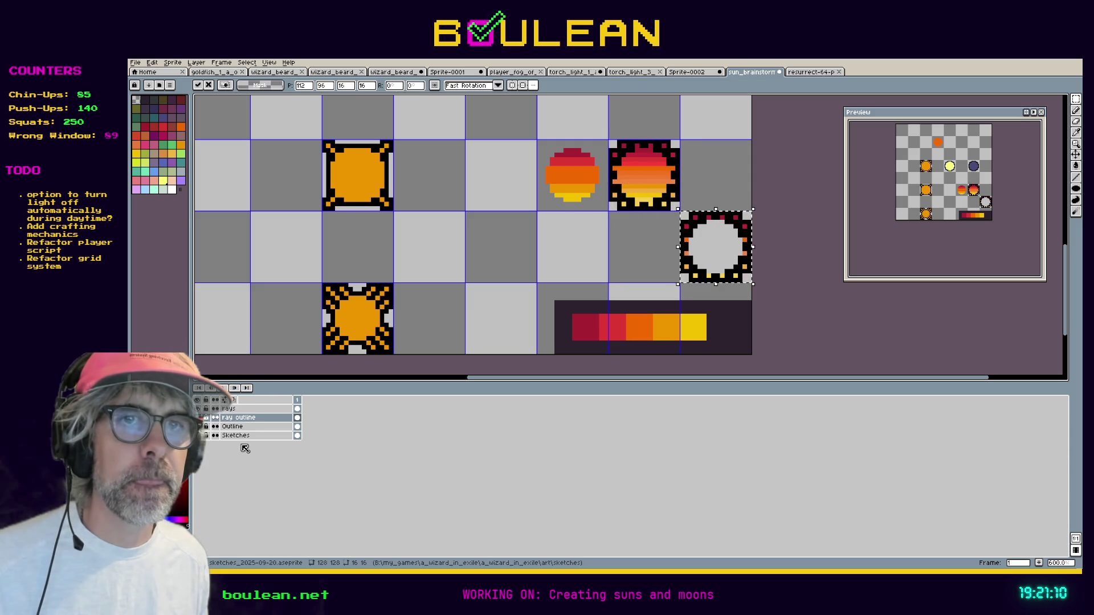
pyautogui.click(250, 436)
pyautogui.hotkey('ctrl', 'd')
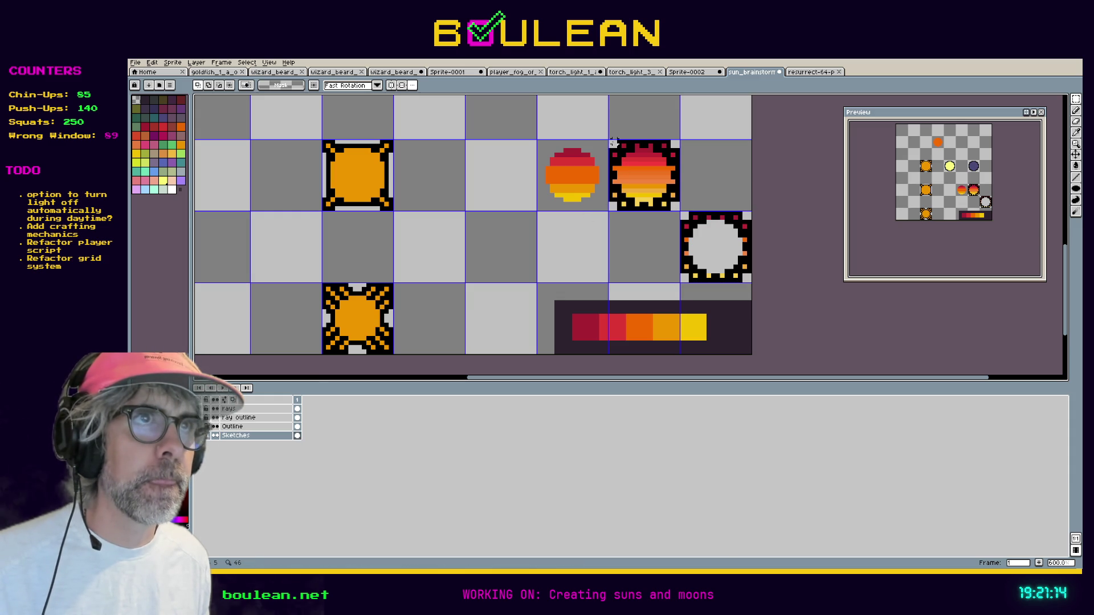
pyautogui.moveTo(609, 139); pyautogui.dragTo(710, 260)
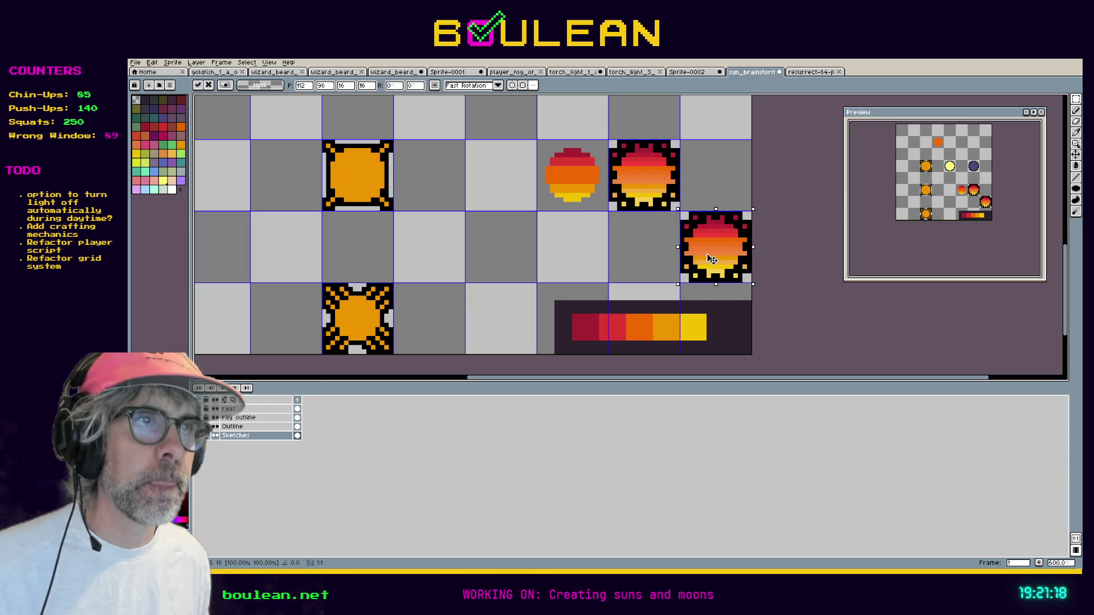
pyautogui.scroll(3, 712, 260)
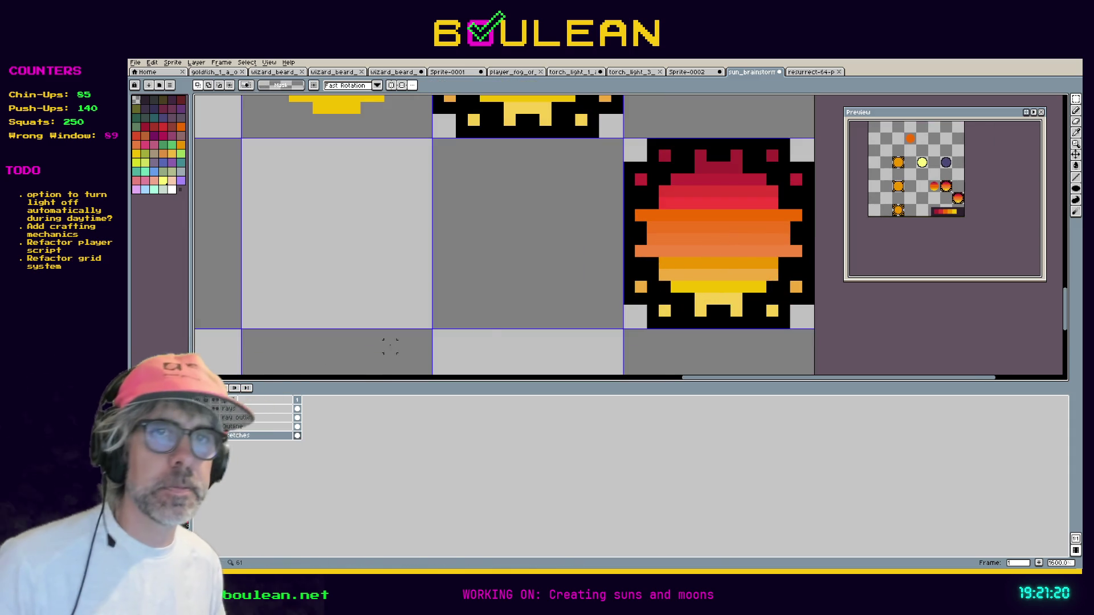
# Erase the copied sun's orange side ray pixels and its left black outline column.
pyautogui.press('b')
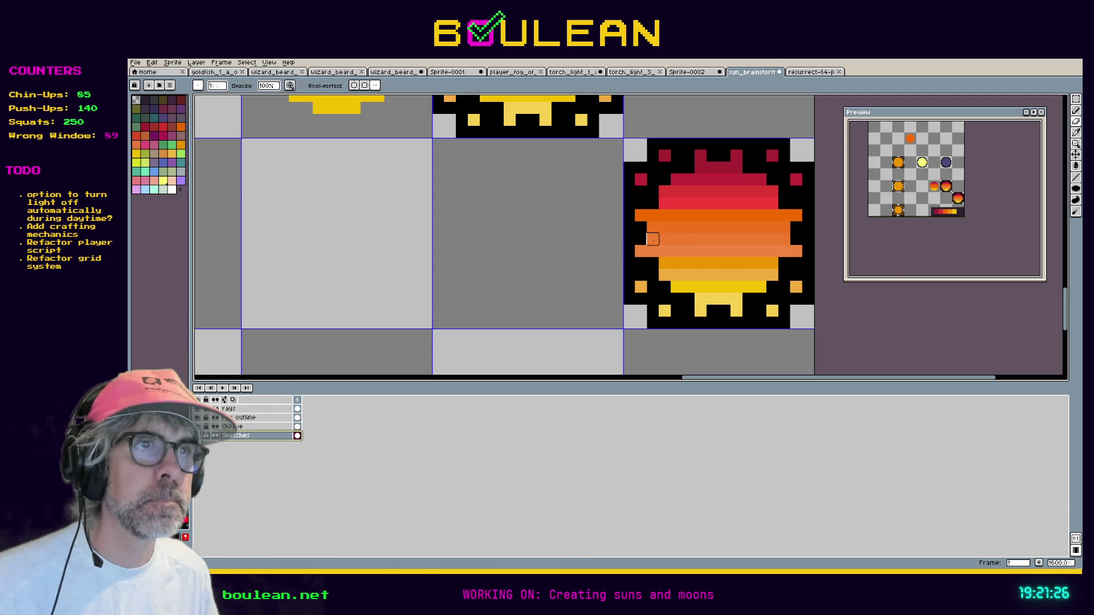
pyautogui.press('Up')
pyautogui.press('Up')
pyautogui.press('Up')
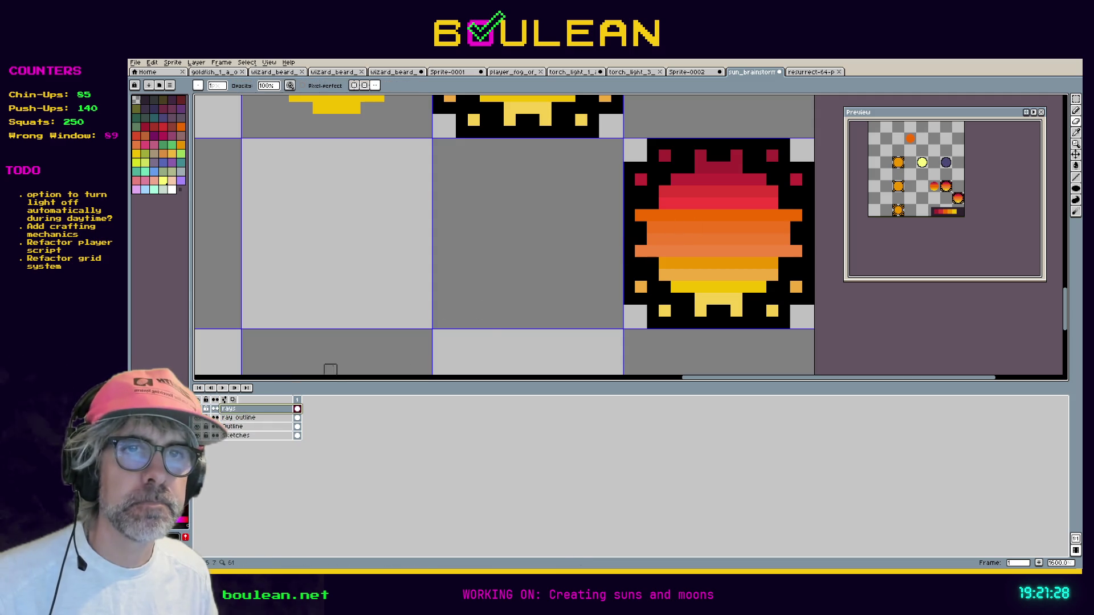
pyautogui.rightClick(641, 251)
pyautogui.rightClick(640, 215)
pyautogui.moveTo(734, 232); pyautogui.dragTo(609, 264)
pyautogui.rightClick(671, 247)
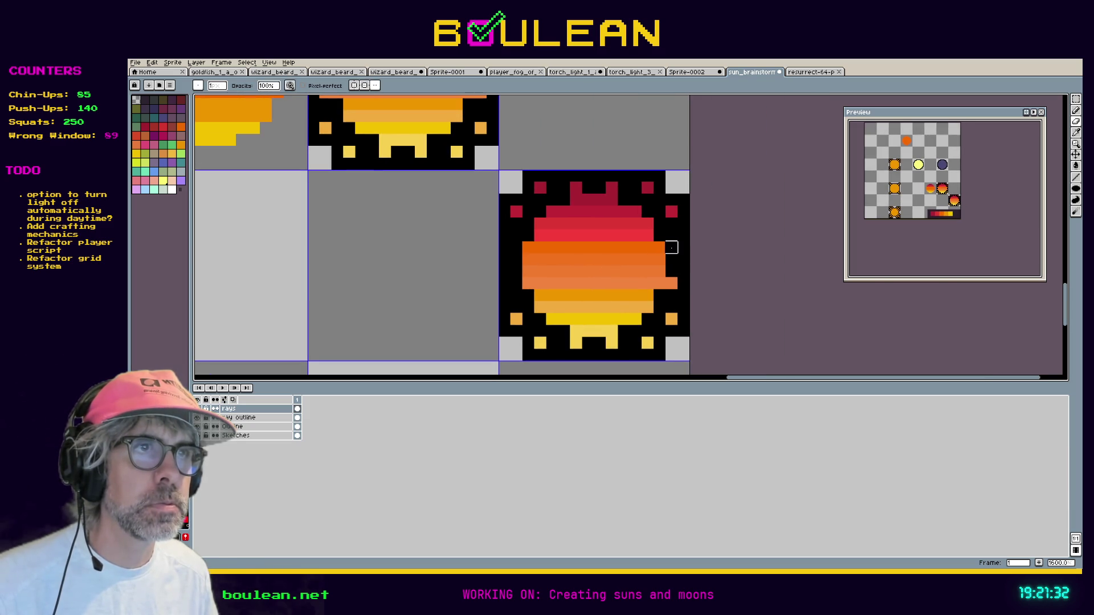
pyautogui.moveTo(552, 296); pyautogui.dragTo(596, 258)
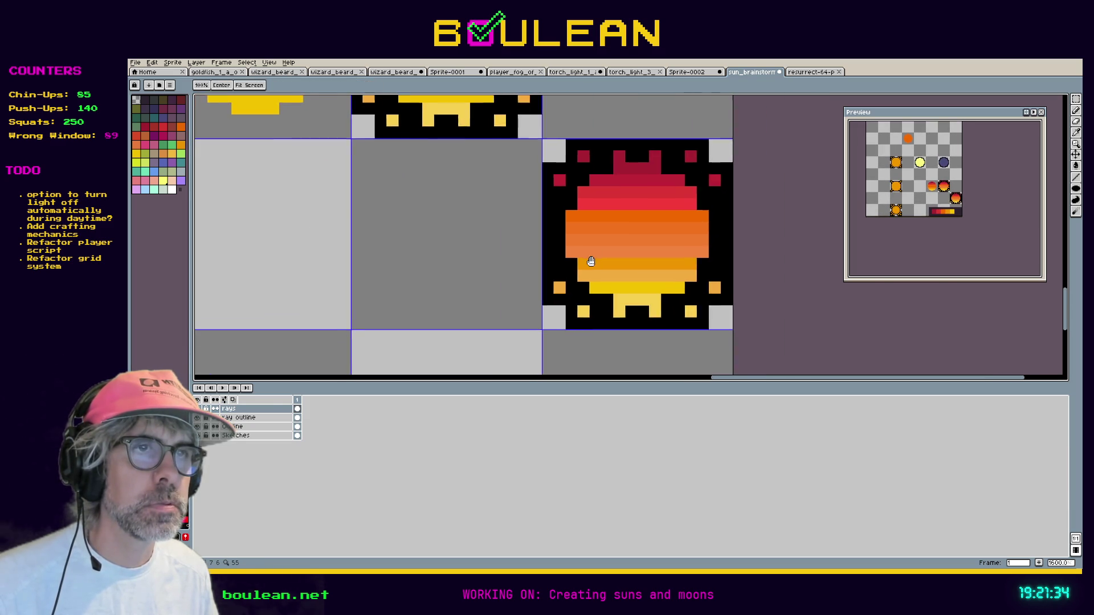
pyautogui.hotkey('alt', 'Down')
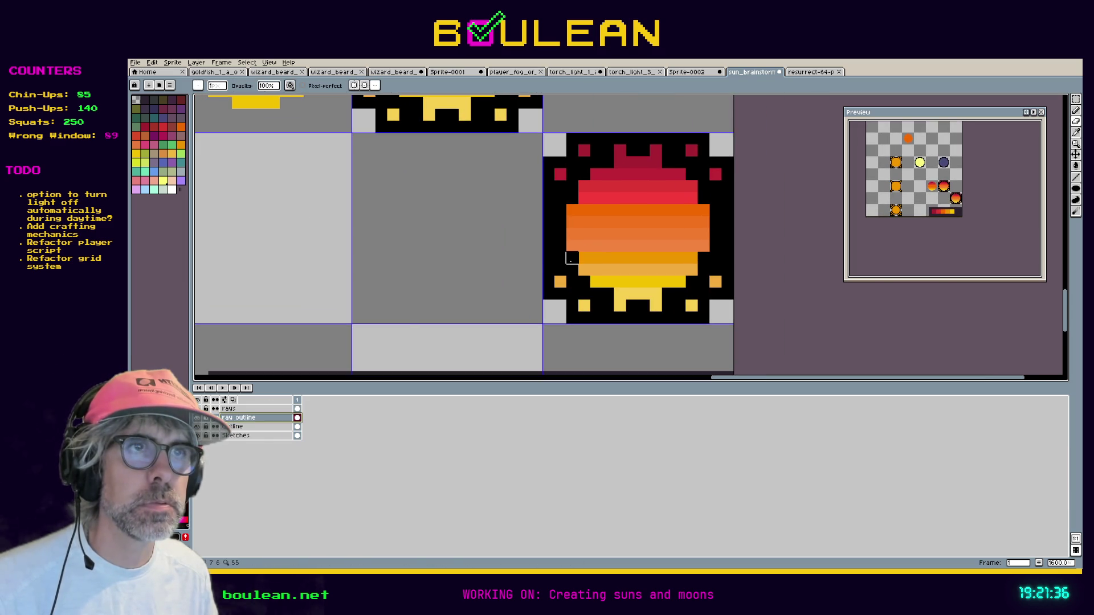
pyautogui.rightClick(548, 258)
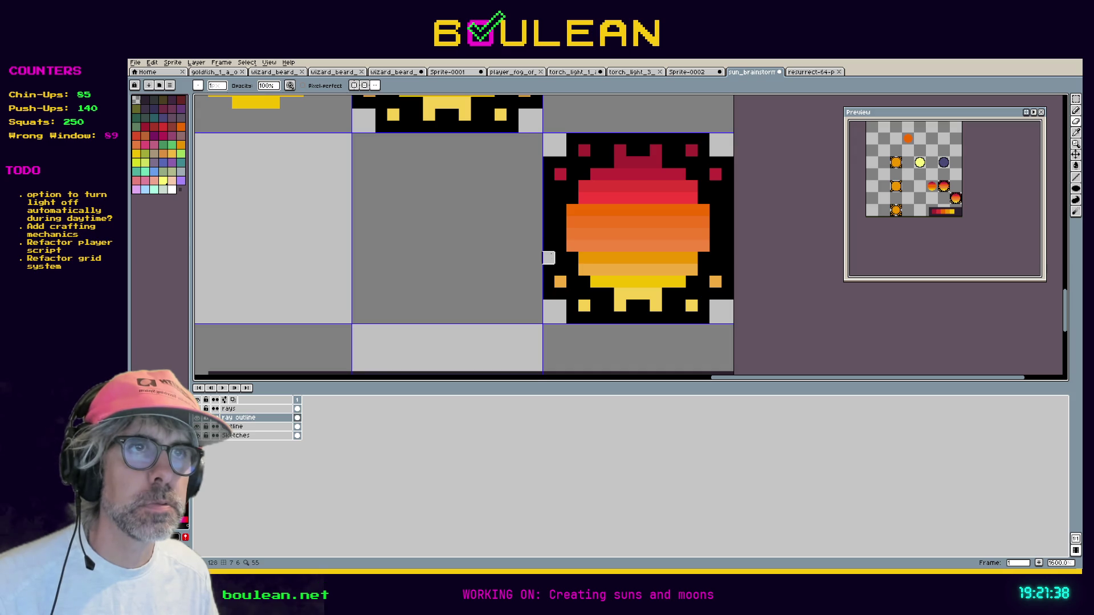
pyautogui.moveTo(548, 245); pyautogui.dragTo(548, 198)
pyautogui.click(548, 198)
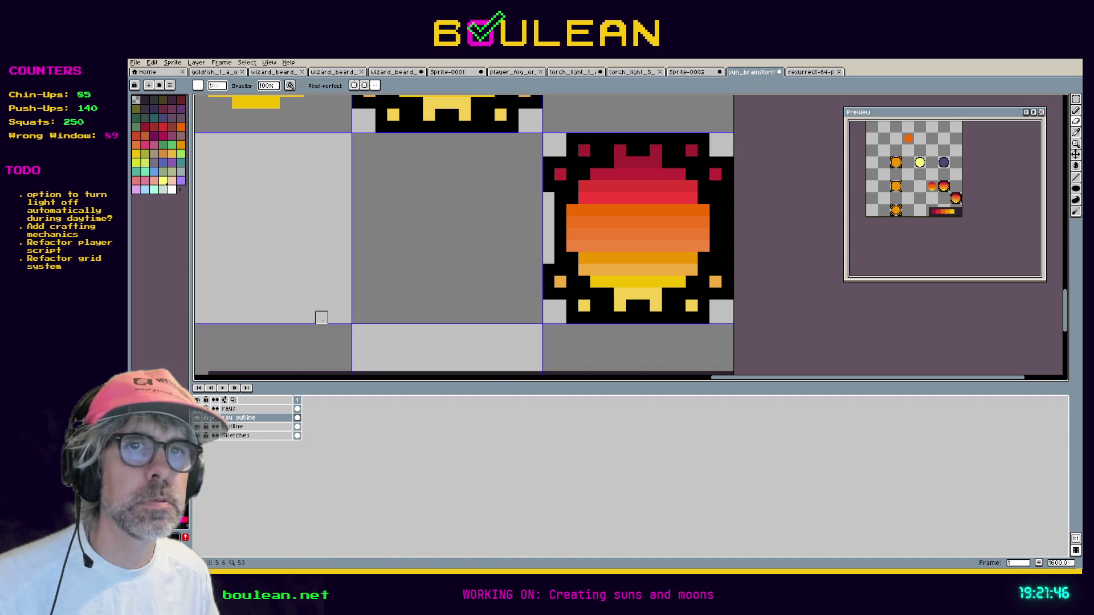
# Erase the middle yellow bottom-ray and red top-ray pixels on the rays layer.
pyautogui.click(252, 408)
pyautogui.click(619, 306)
pyautogui.click(655, 306)
pyautogui.click(655, 150)
pyautogui.click(619, 150)
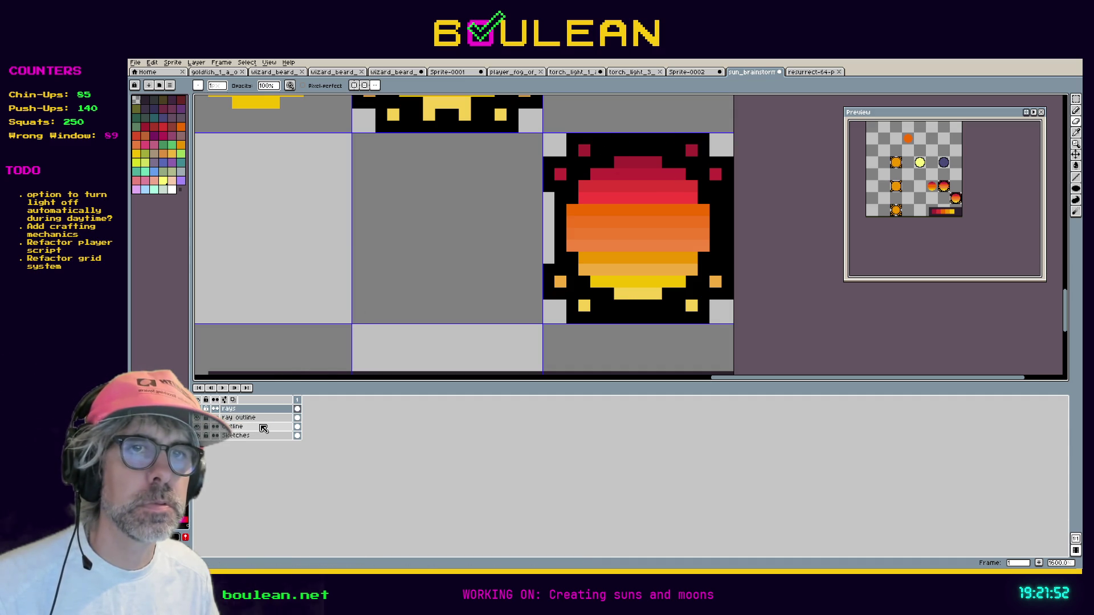
# Paint light grey along the sun's top, right and bottom borders on the ray outline layer.
pyautogui.click(250, 418)
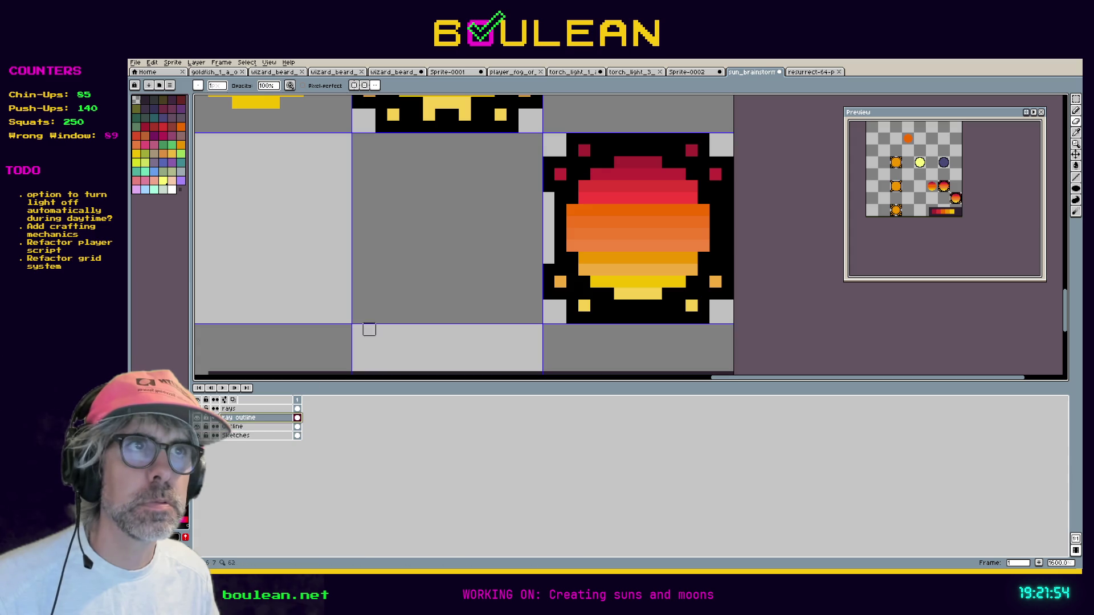
pyautogui.moveTo(608, 139); pyautogui.dragTo(655, 139)
pyautogui.click(667, 140)
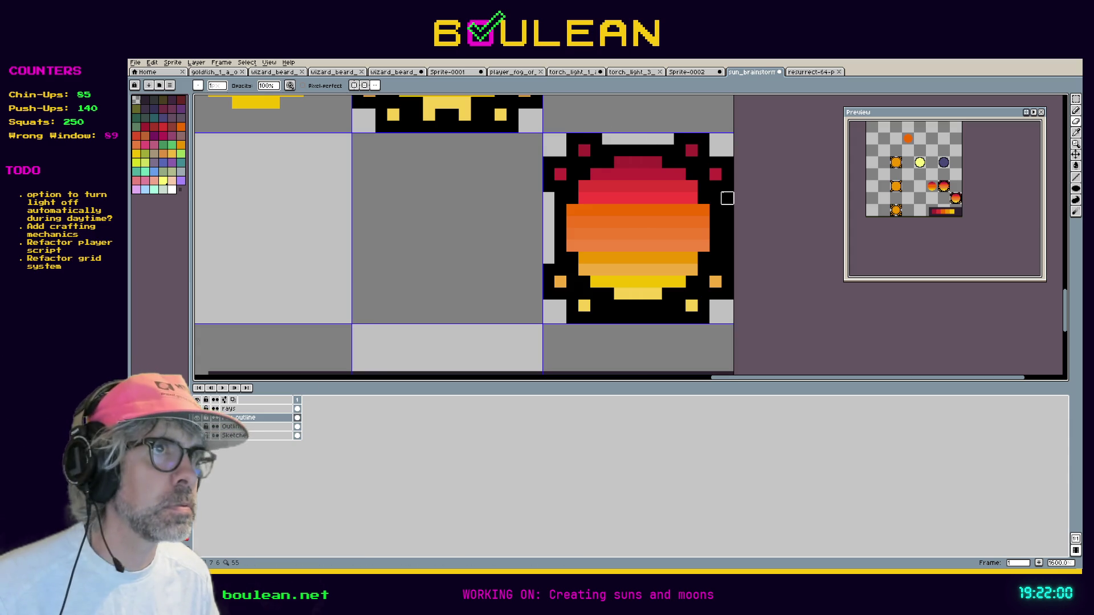
pyautogui.moveTo(727, 198); pyautogui.dragTo(727, 235)
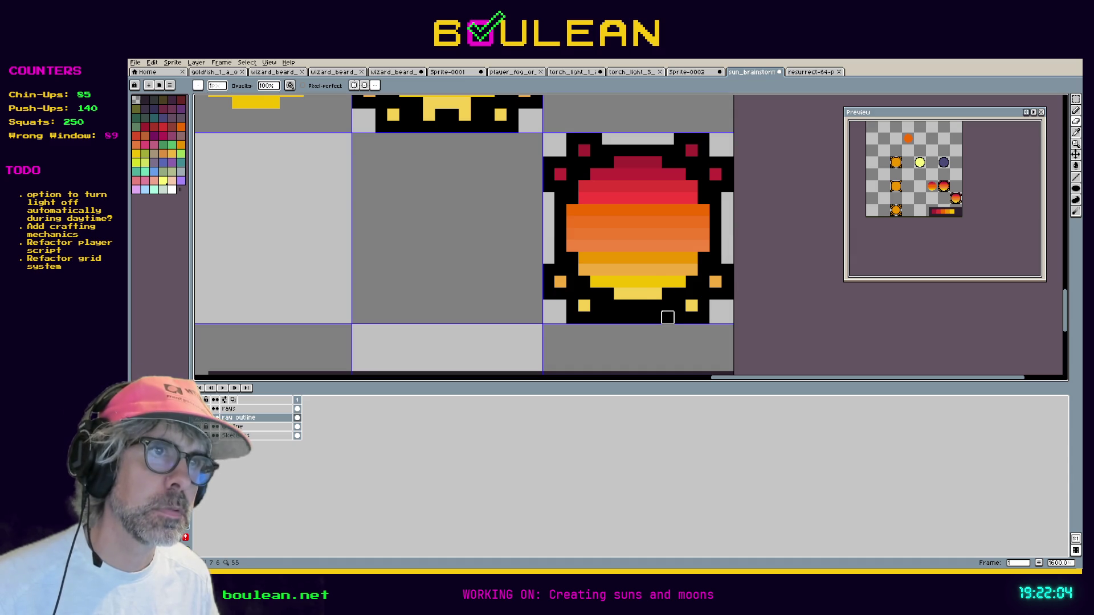
pyautogui.moveTo(620, 317); pyautogui.dragTo(607, 317)
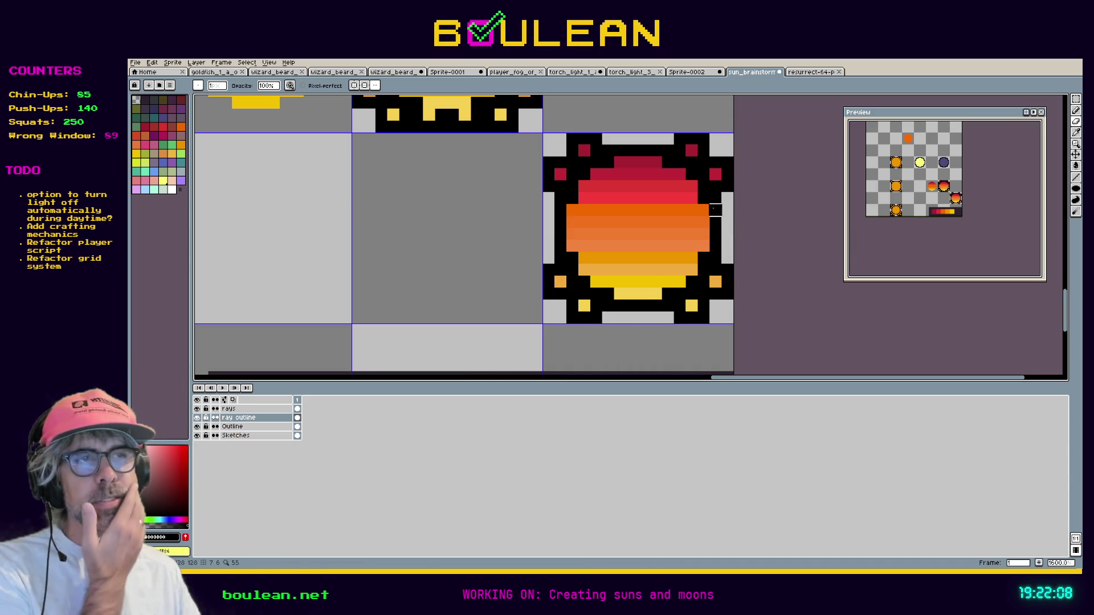
pyautogui.scroll(-3, 715, 234)
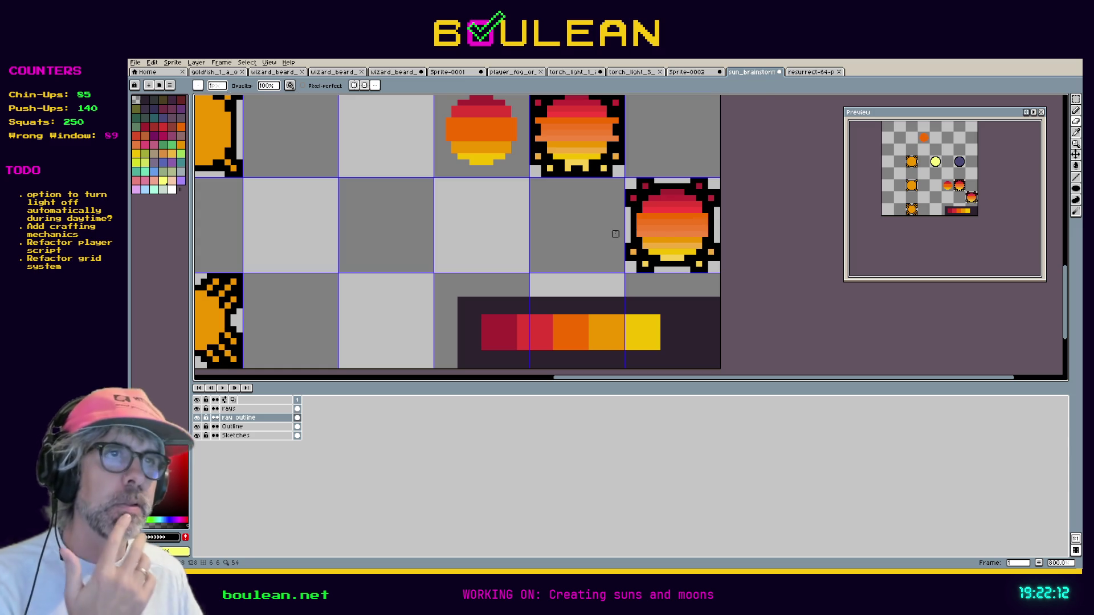
# Copy the plain banded sun from the Sketches layer into the centre tile of row two.
pyautogui.scroll(-1, 620, 228)
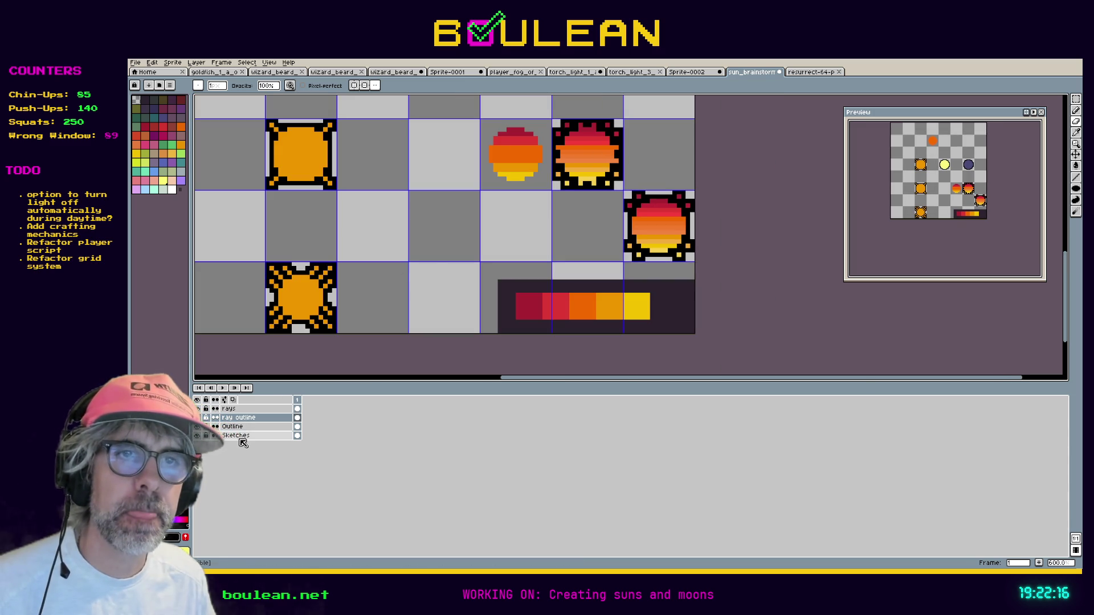
pyautogui.click(251, 435)
pyautogui.press('m')
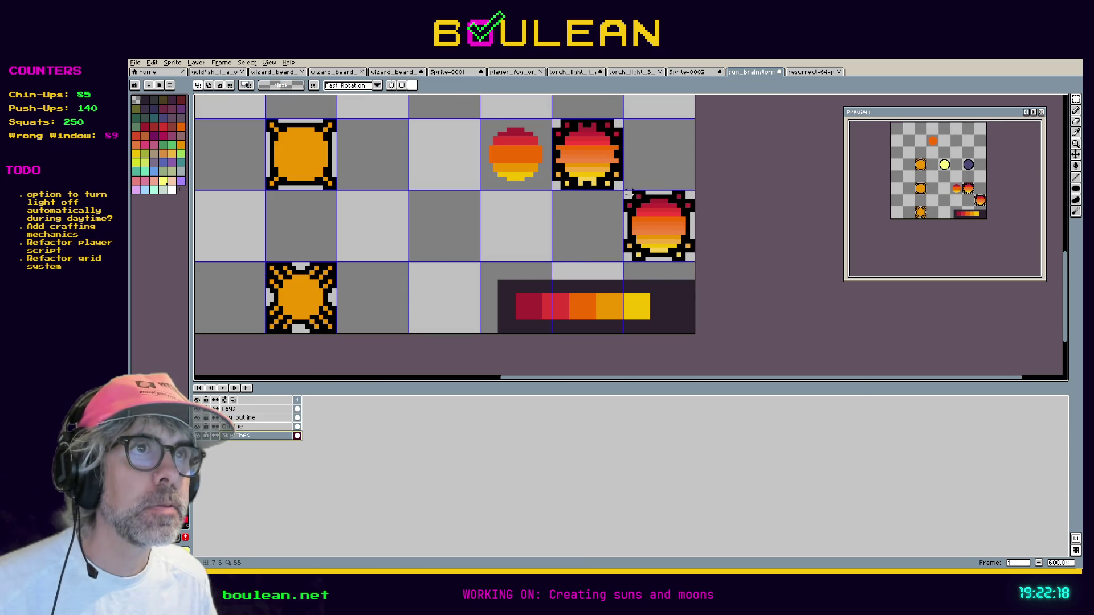
pyautogui.moveTo(627, 194)
pyautogui.mouseDown()
pyautogui.moveTo(695, 263)
pyautogui.moveTo(444, 240)
pyautogui.mouseUp()
pyautogui.click(655, 239)
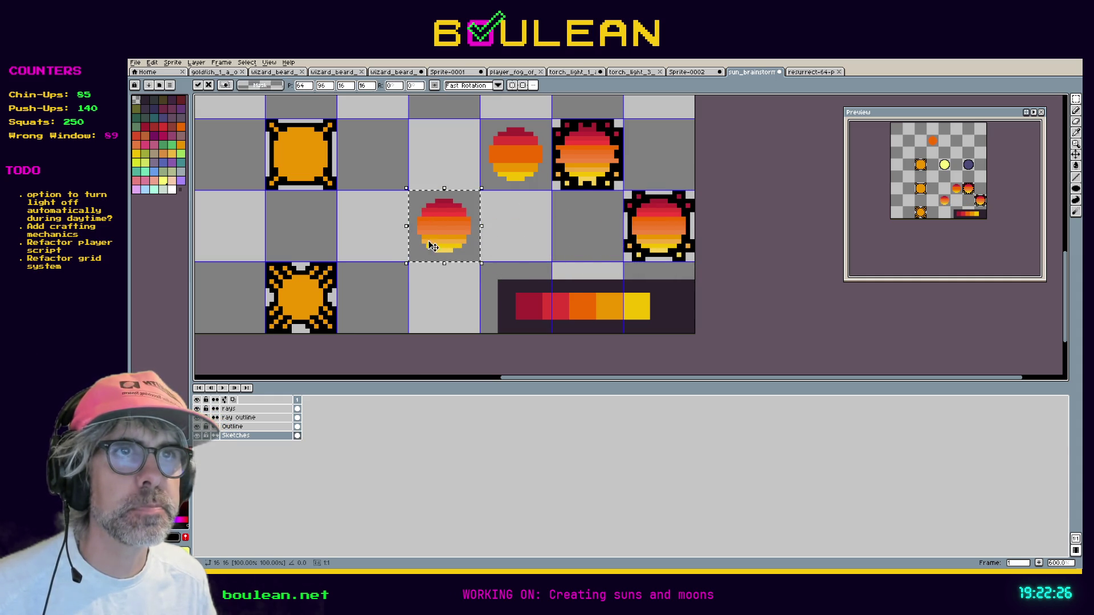
pyautogui.press('Return')
pyautogui.moveTo(387, 226)
pyautogui.mouseDown()
pyautogui.moveTo(447, 281)
pyautogui.moveTo(503, 237)
pyautogui.mouseUp()
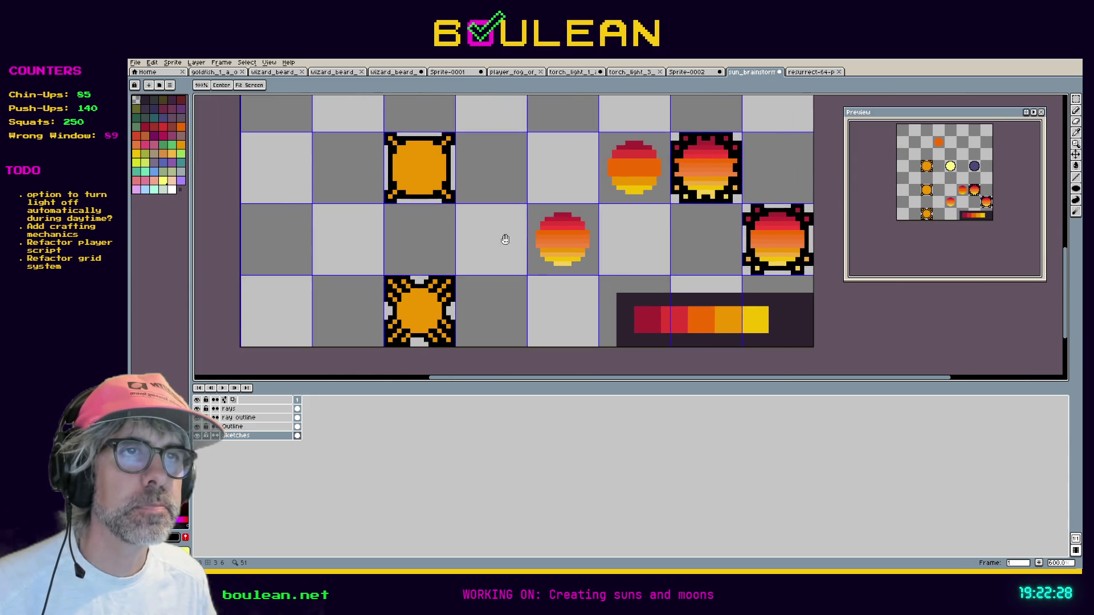
pyautogui.scroll(4, 564, 228)
pyautogui.scroll(-1, 576, 223)
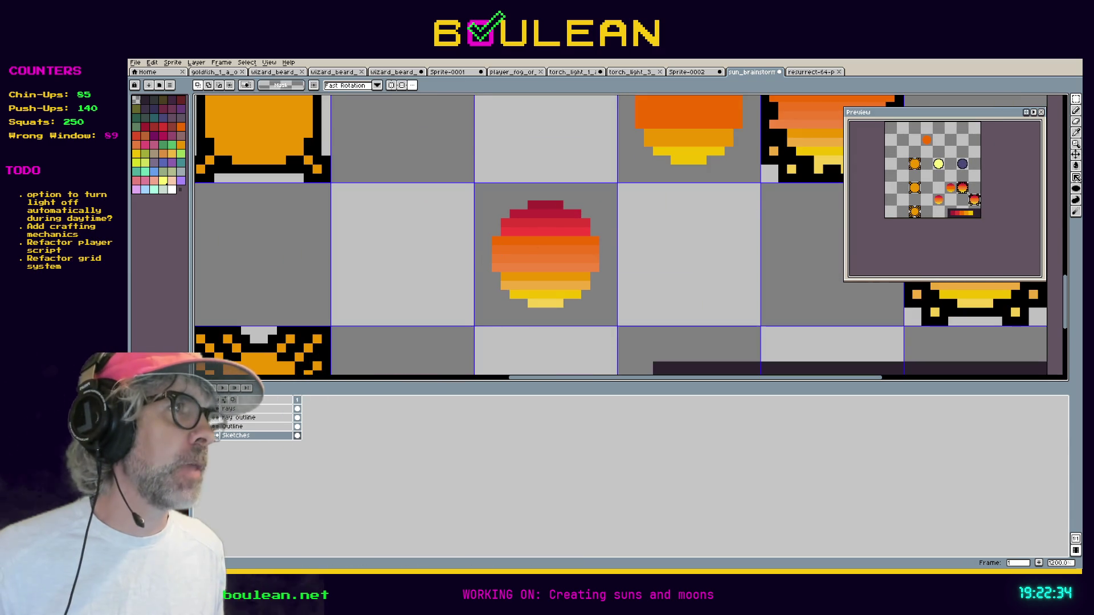
pyautogui.click(1076, 189)
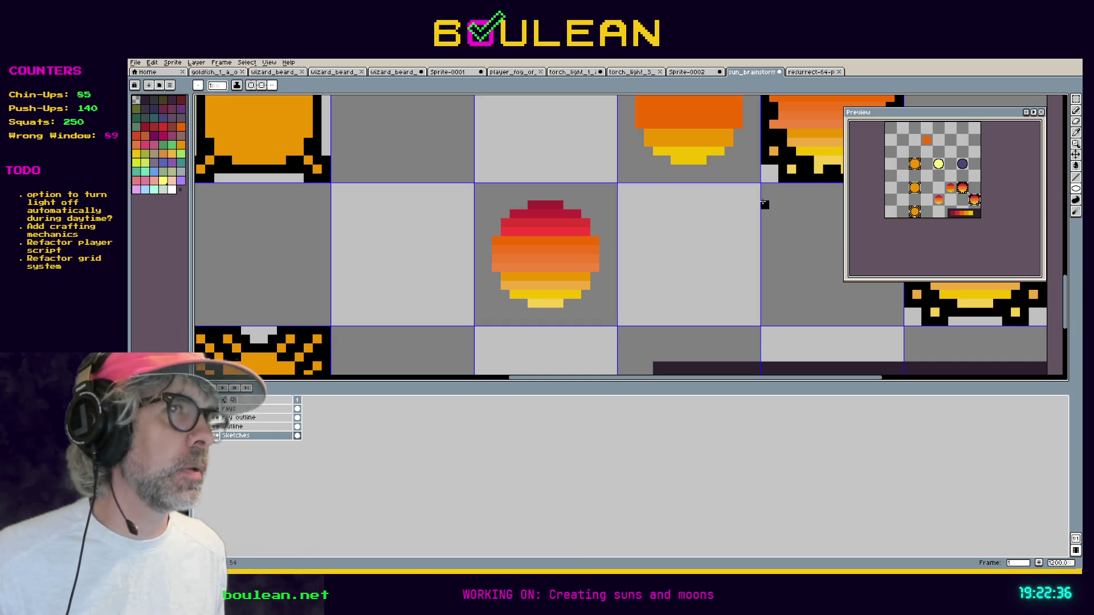
pyautogui.moveTo(541, 240); pyautogui.dragTo(587, 291)
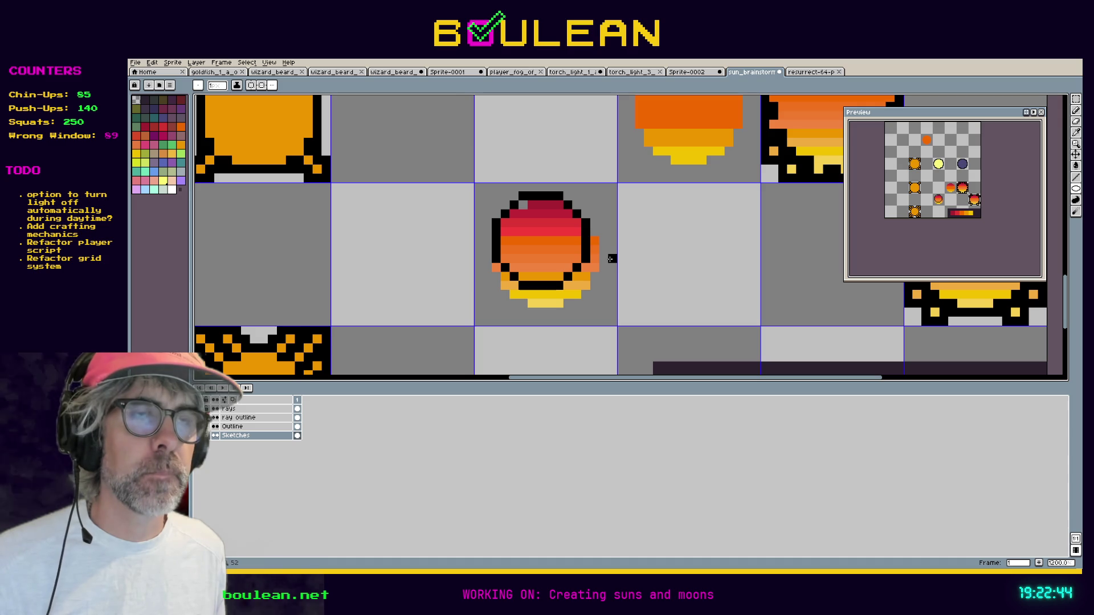
pyautogui.hotkey('ctrl', 'z')
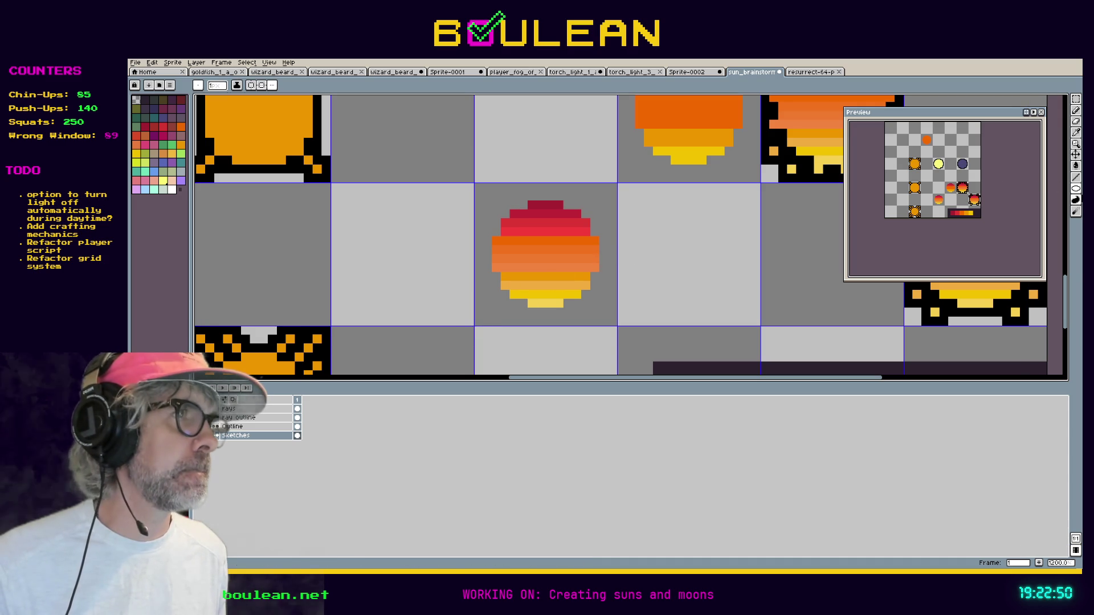
pyautogui.scroll(-4, 747, 229)
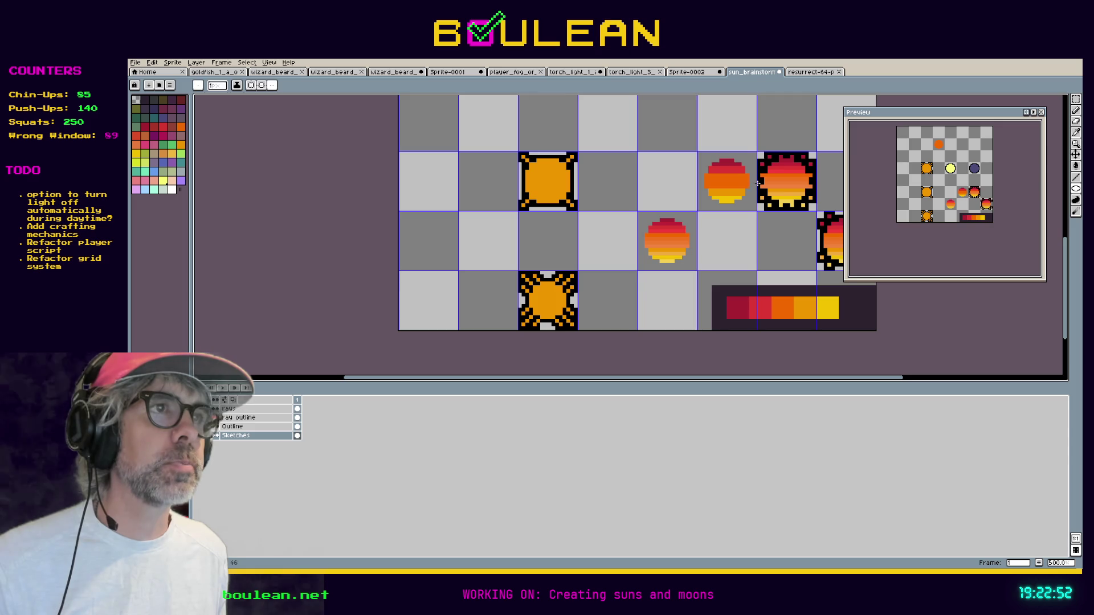
pyautogui.moveTo(765, 151)
pyautogui.mouseDown()
pyautogui.moveTo(662, 249)
pyautogui.moveTo(677, 329)
pyautogui.mouseUp()
pyautogui.moveTo(631, 169)
pyautogui.mouseDown()
pyautogui.moveTo(632, 276)
pyautogui.moveTo(649, 56)
pyautogui.mouseUp()
pyautogui.moveTo(627, 279); pyautogui.dragTo(627, 185)
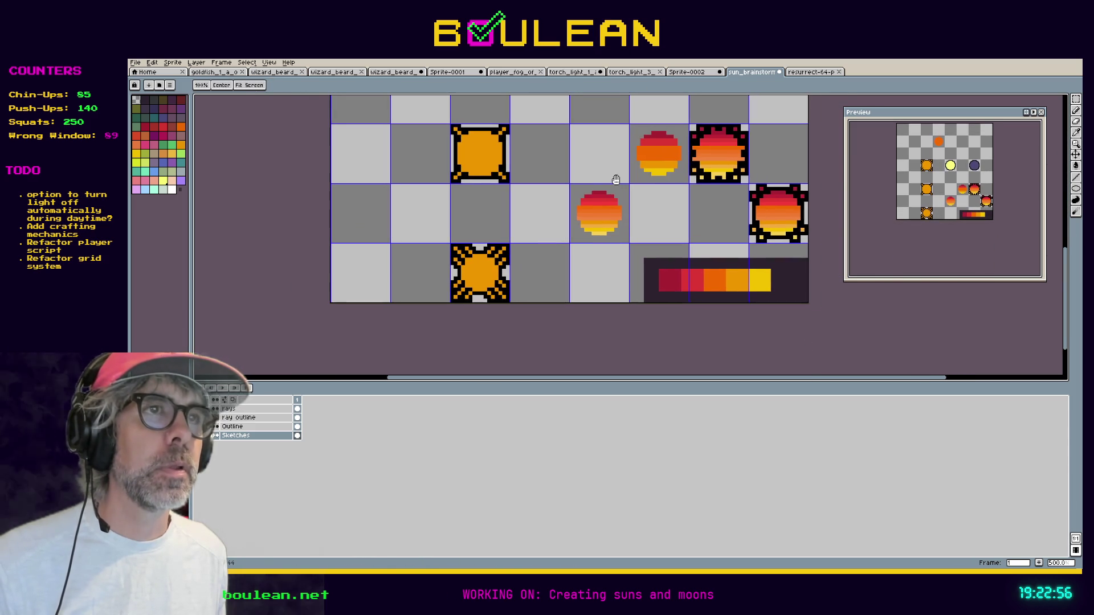
pyautogui.scroll(2, 635, 188)
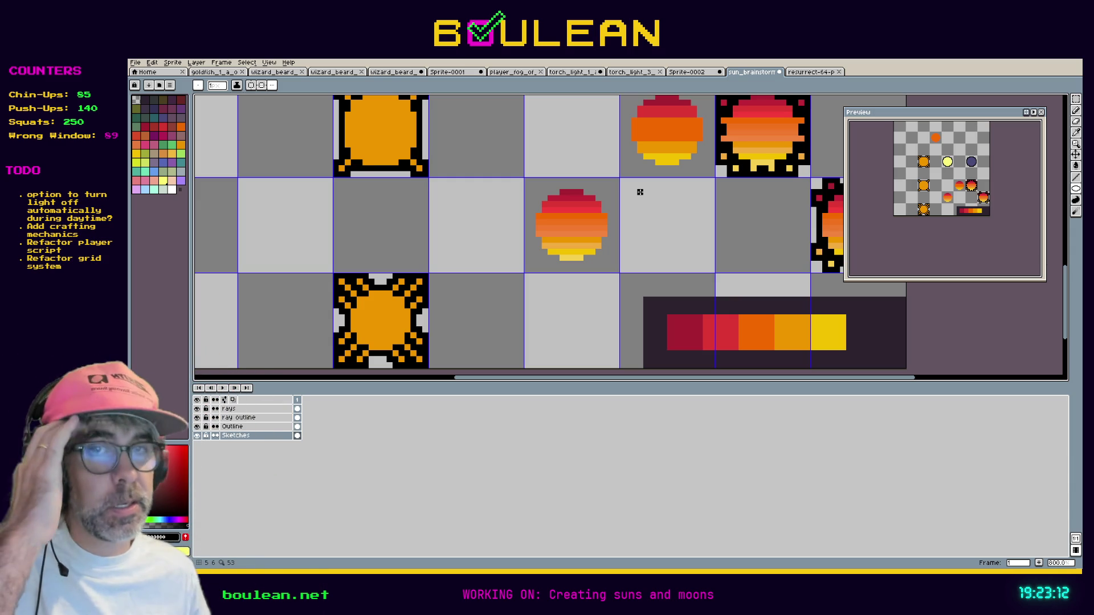
pyautogui.scroll(2, 602, 203)
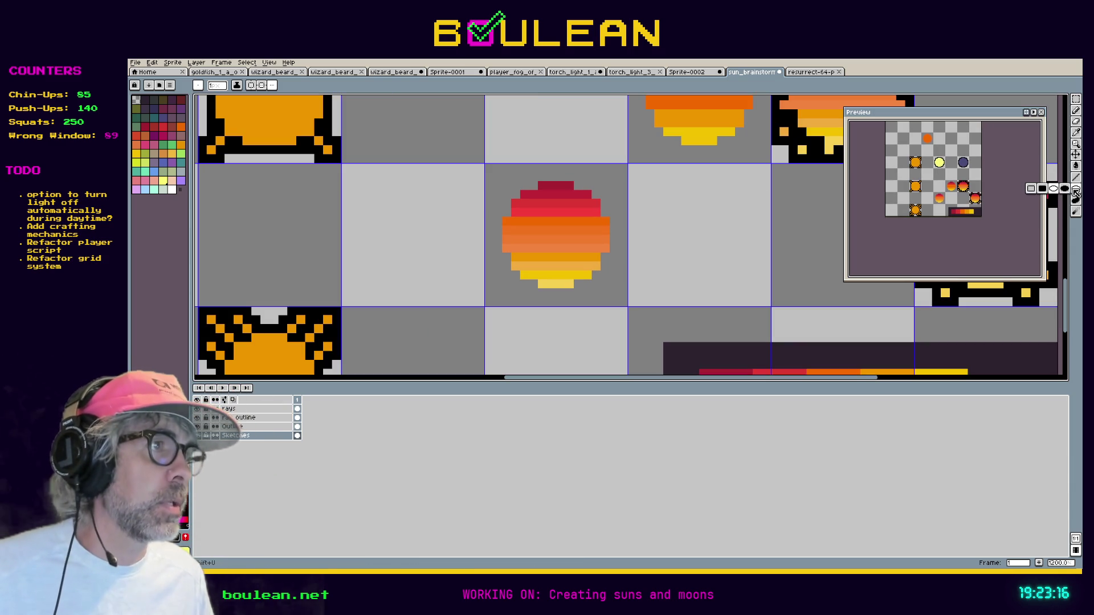
pyautogui.click(1065, 189)
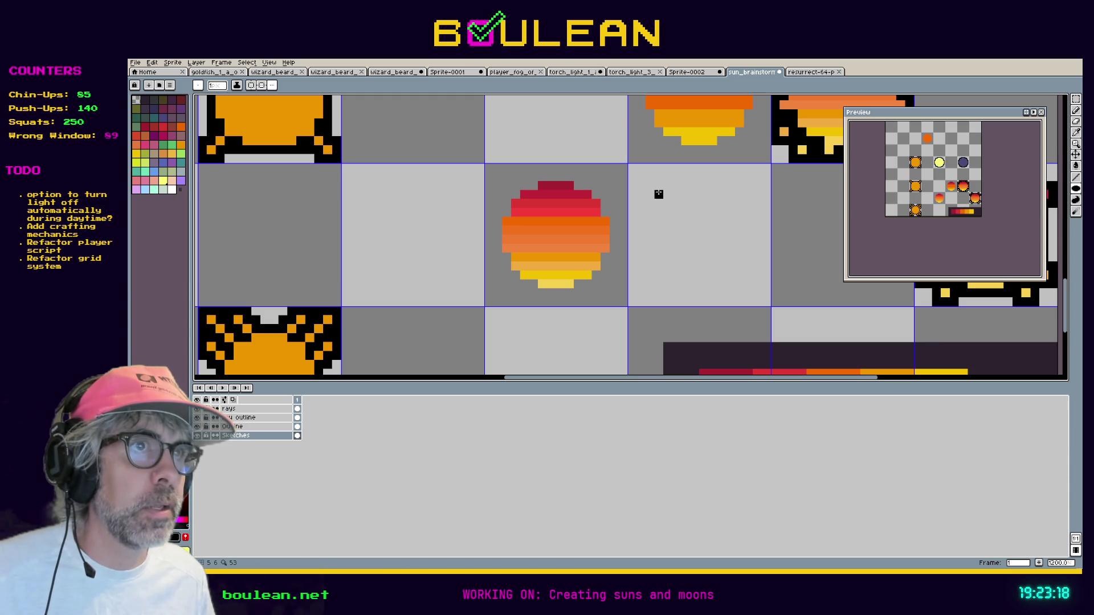
pyautogui.moveTo(649, 186)
pyautogui.mouseDown()
pyautogui.moveTo(745, 289)
pyautogui.moveTo(670, 186)
pyautogui.moveTo(634, 162)
pyautogui.mouseUp()
# Show the per-pixel grid, try nudging the black circle up, then undo it.
pyautogui.press('m')
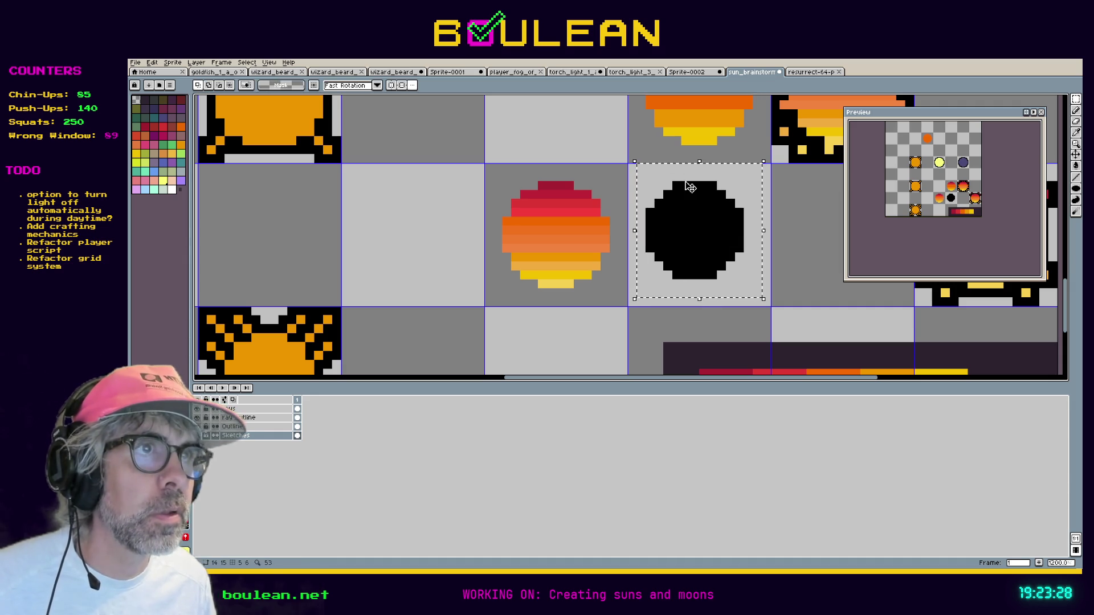
pyautogui.hotkey('ctrl', 'shift', "'")
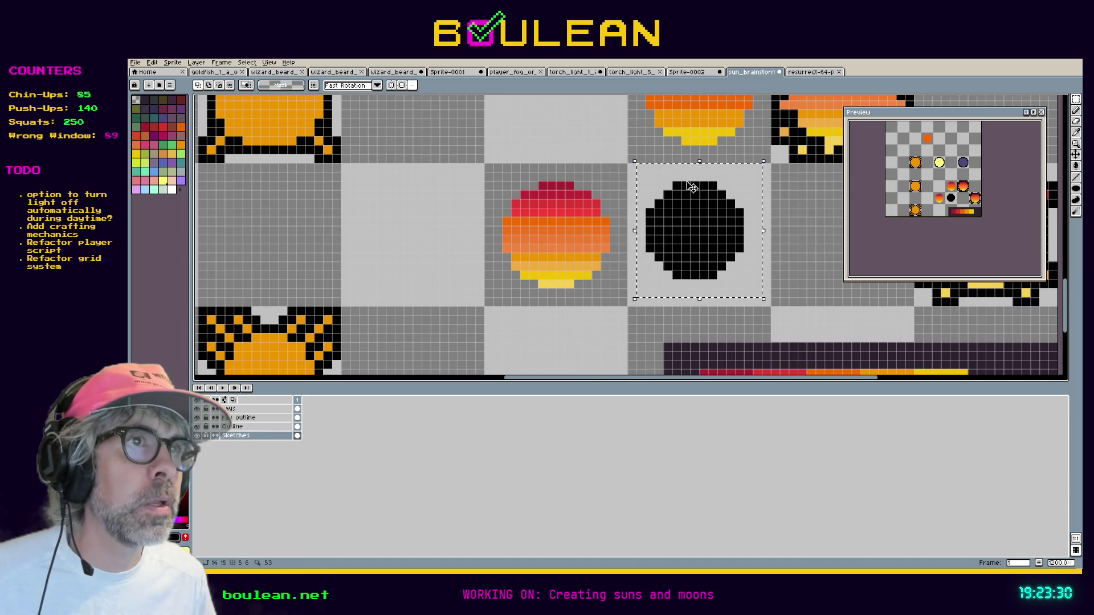
pyautogui.scroll(1, 700, 250)
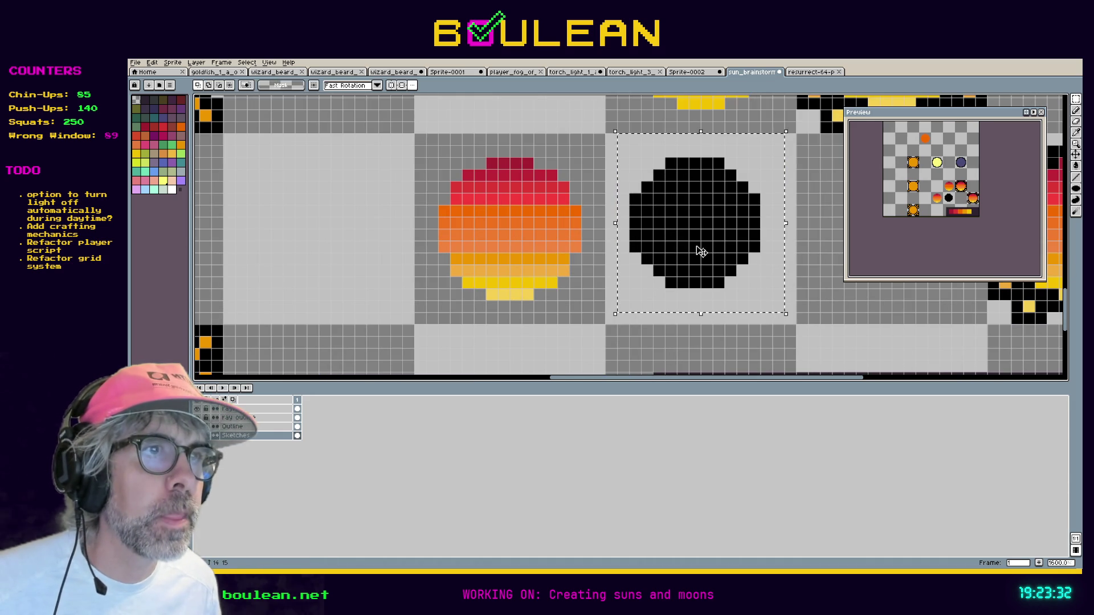
pyautogui.click(698, 259)
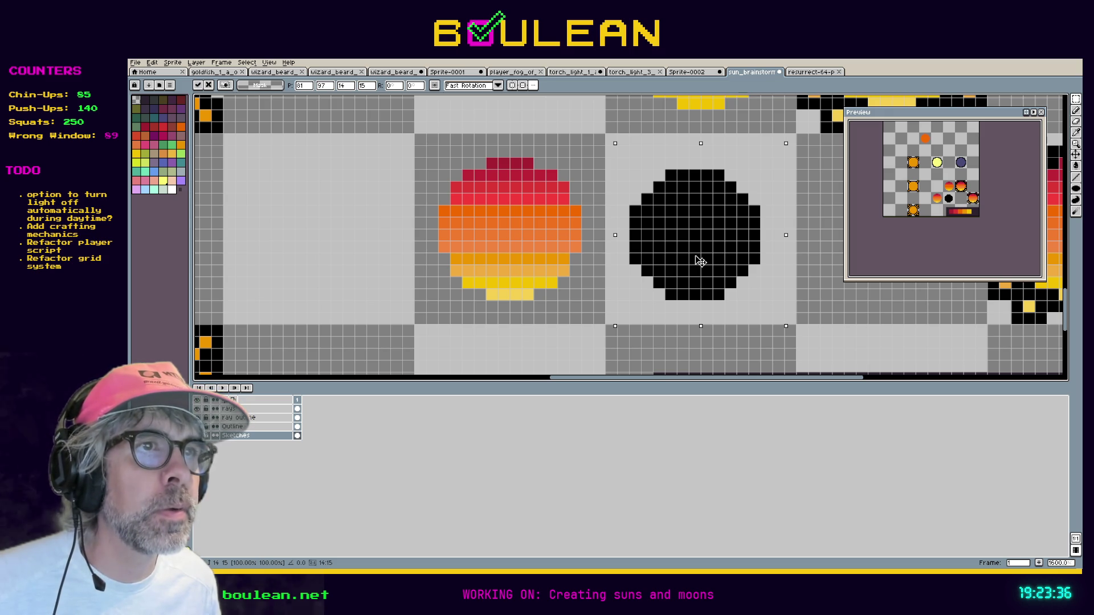
pyautogui.moveTo(700, 261); pyautogui.dragTo(697, 254)
pyautogui.press('m')
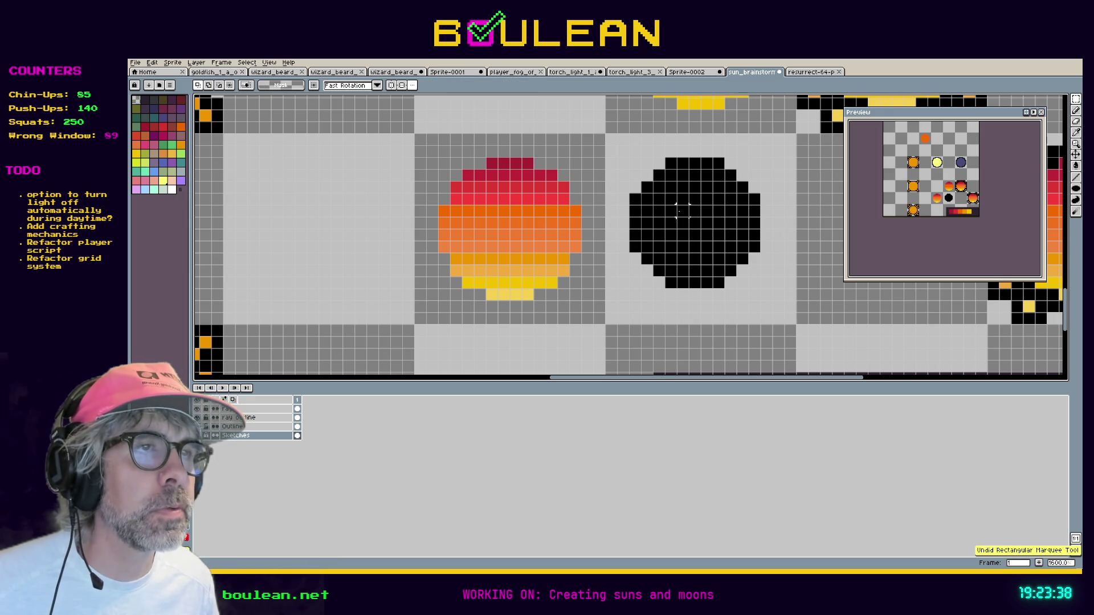
pyautogui.hotkey('ctrl', 'z')
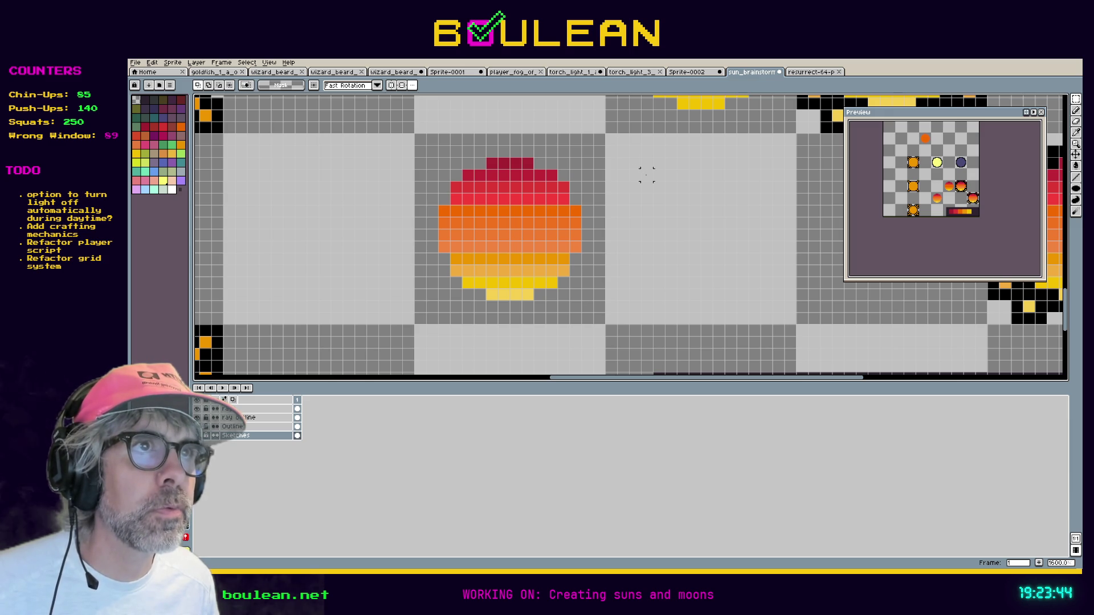
# Draw a 9x9 filled black circle in the empty tile right of the banded sun.
pyautogui.moveTo(658, 187); pyautogui.dragTo(755, 294)
pyautogui.hotkey('ctrl', 'z')
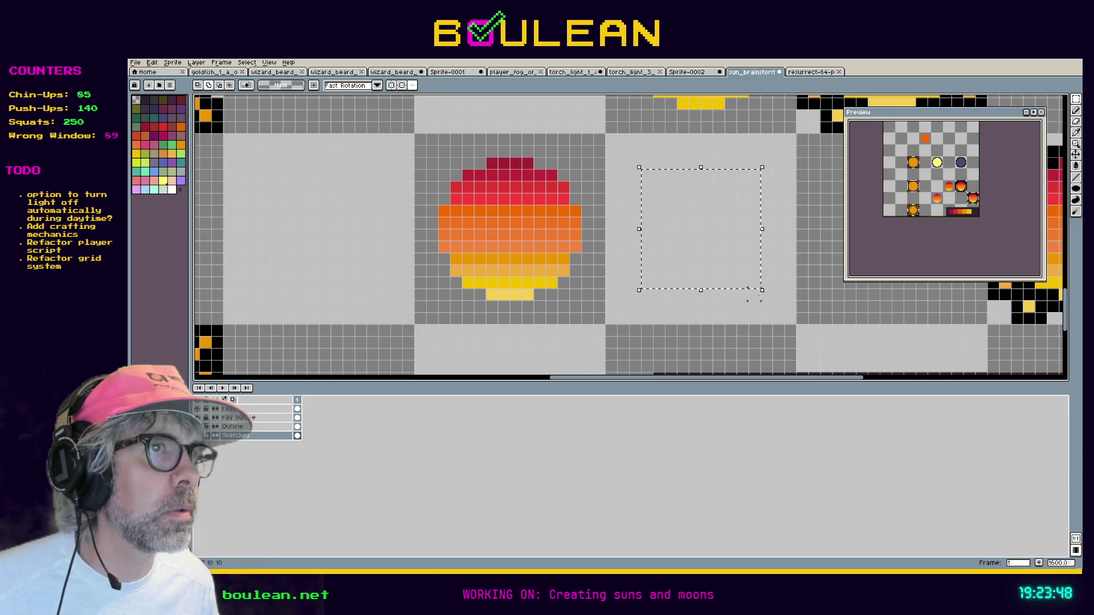
pyautogui.click(1076, 196)
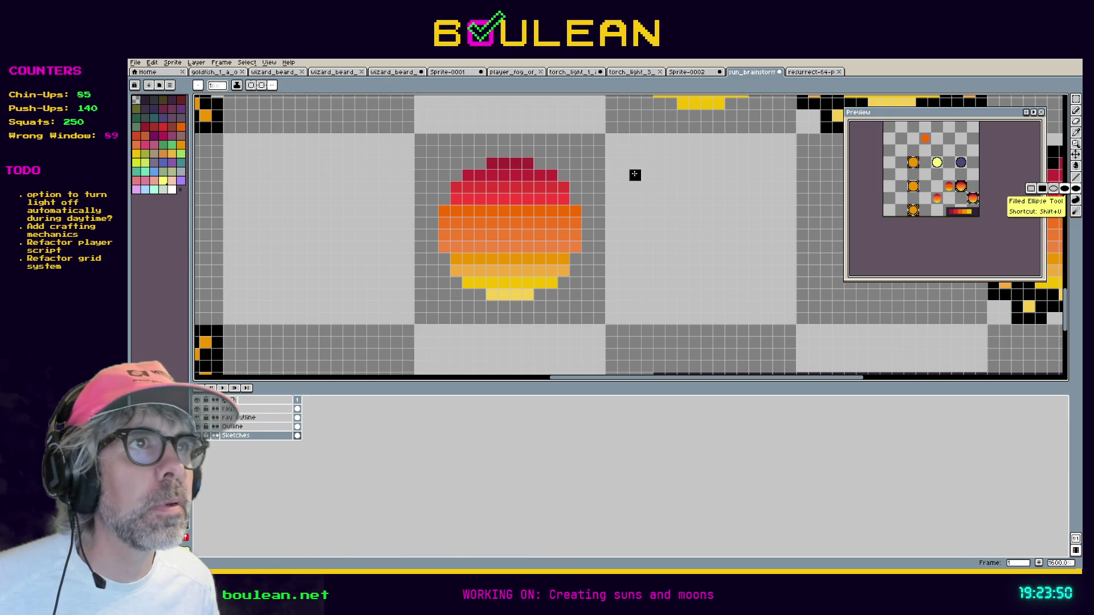
pyautogui.moveTo(647, 174)
pyautogui.mouseDown()
pyautogui.moveTo(737, 266)
pyautogui.moveTo(754, 303)
pyautogui.mouseUp()
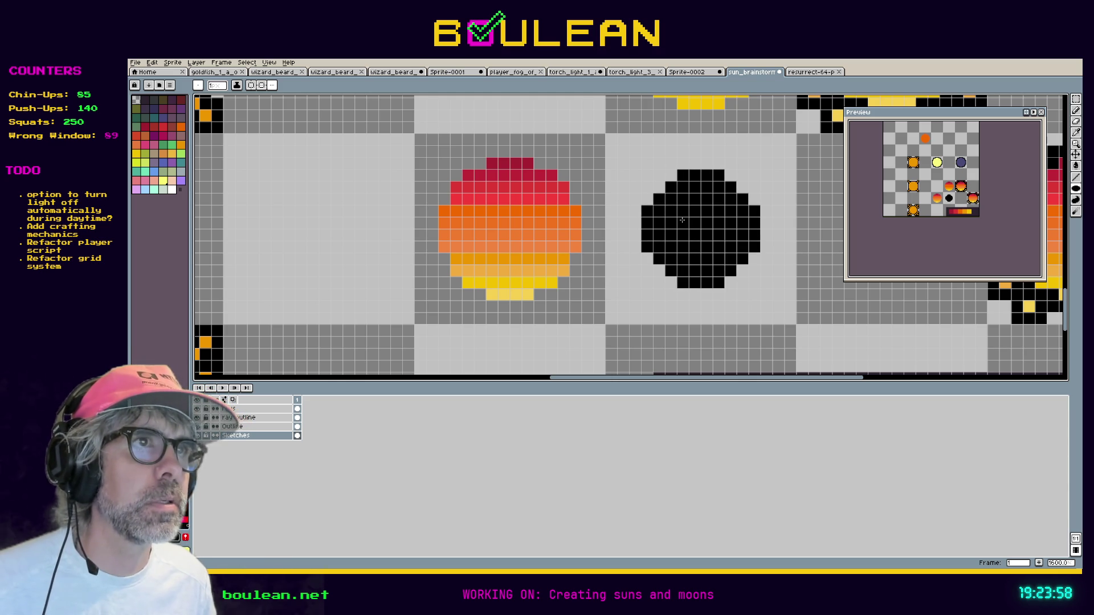
pyautogui.moveTo(768, 180); pyautogui.dragTo(700, 239)
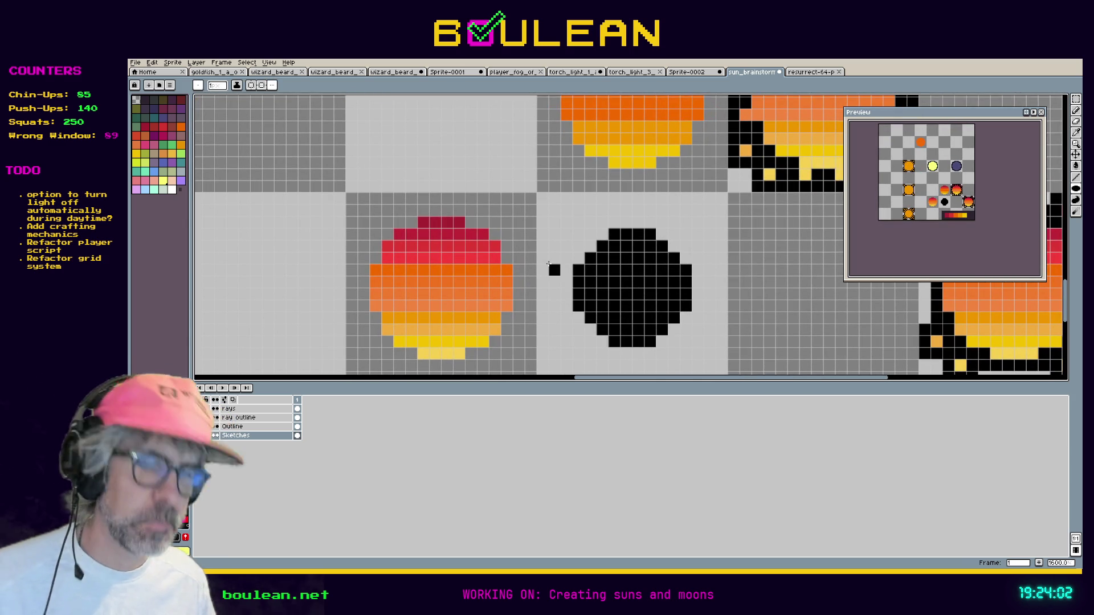
# Sample the sun's dark red and paint a dark red row atop the black circle.
pyautogui.press('i')
pyautogui.click(445, 227)
pyautogui.press('b')
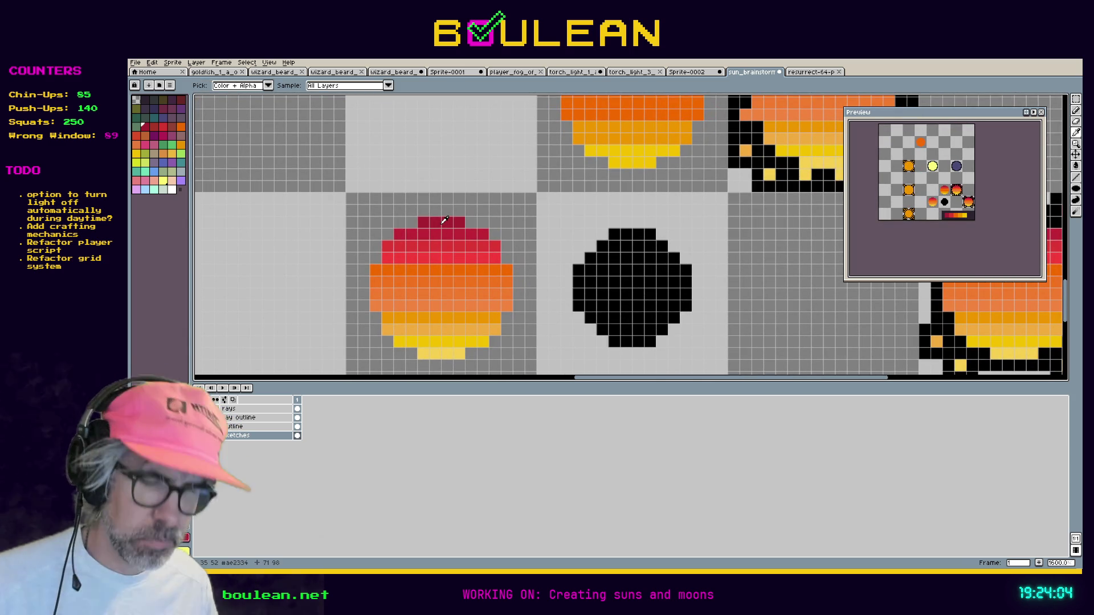
pyautogui.click(513, 230)
pyautogui.hotkey('ctrl', 'z')
pyautogui.moveTo(614, 233); pyautogui.dragTo(650, 234)
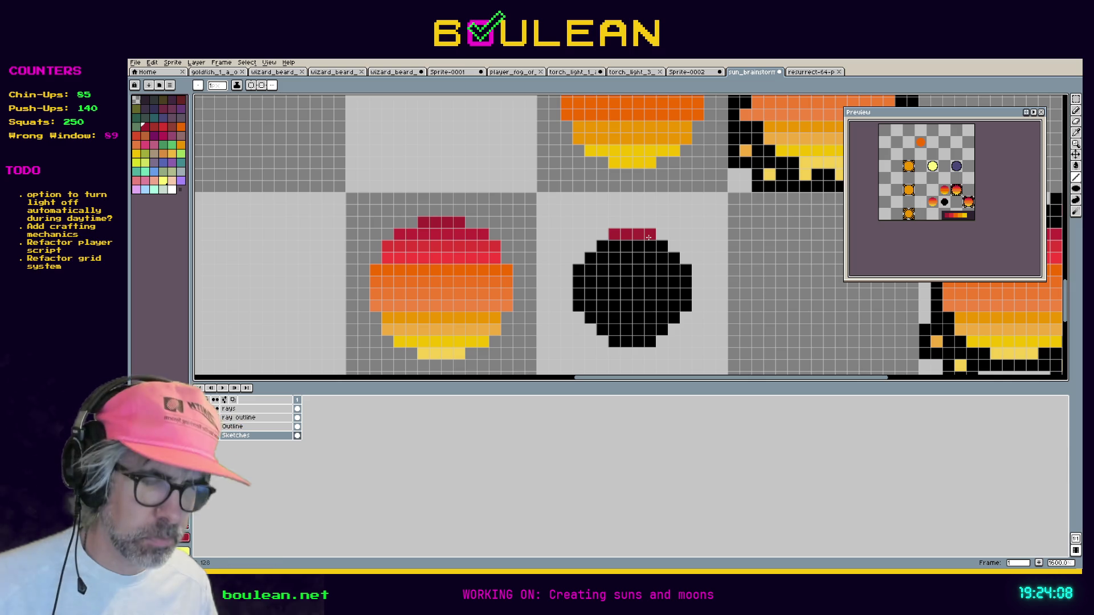
pyautogui.click(491, 242)
pyautogui.hotkey('ctrl', 'z')
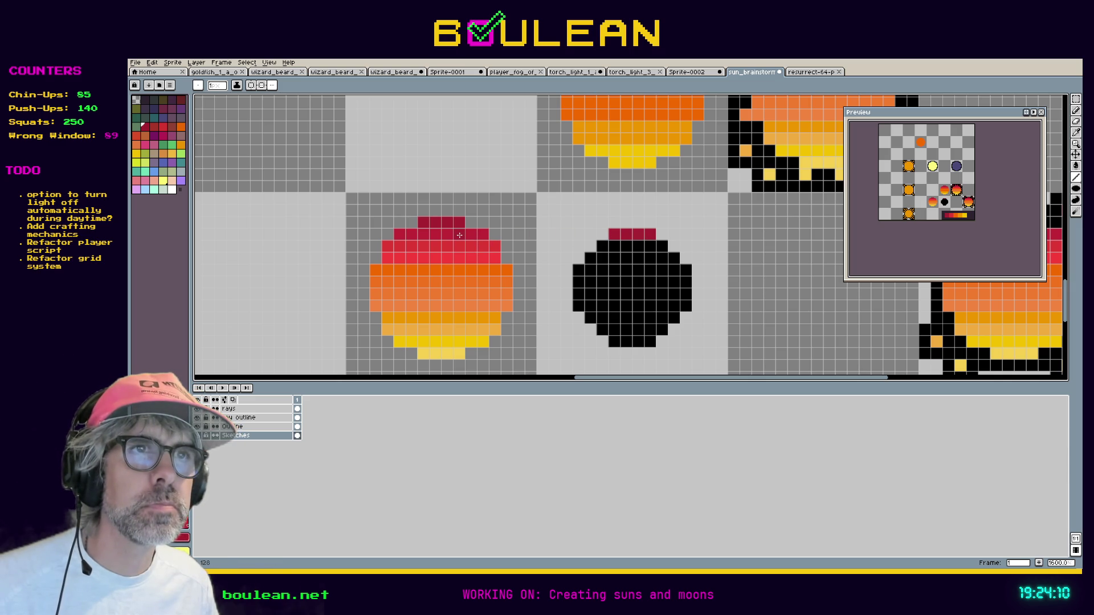
# Sample the sun's red band and try a red row across the circle's top, then undo it.
pyautogui.press('i')
pyautogui.click(440, 242)
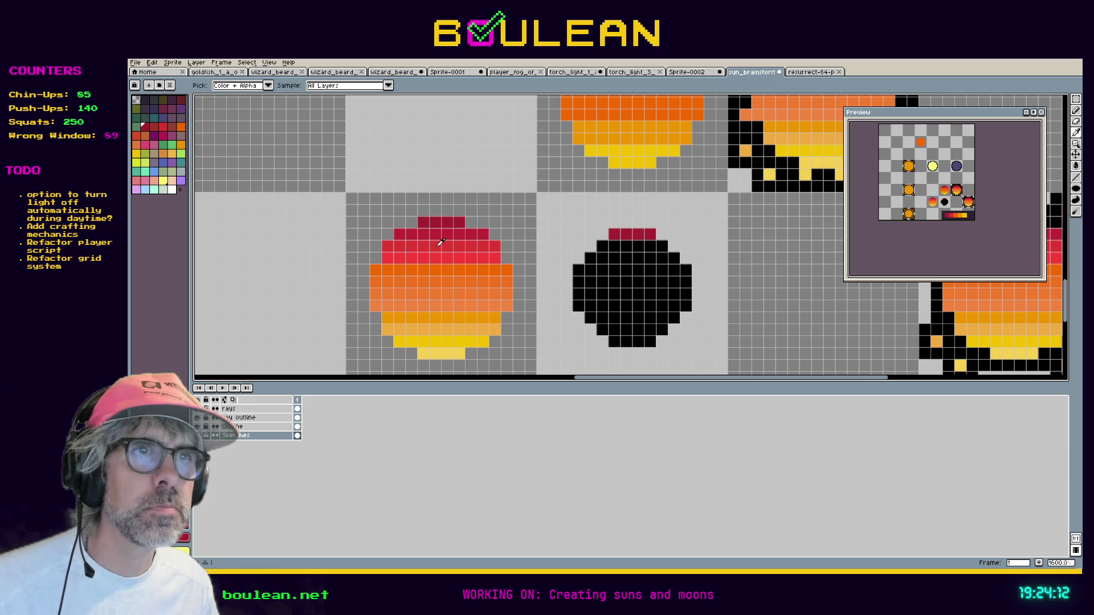
pyautogui.press('b')
pyautogui.click(592, 246)
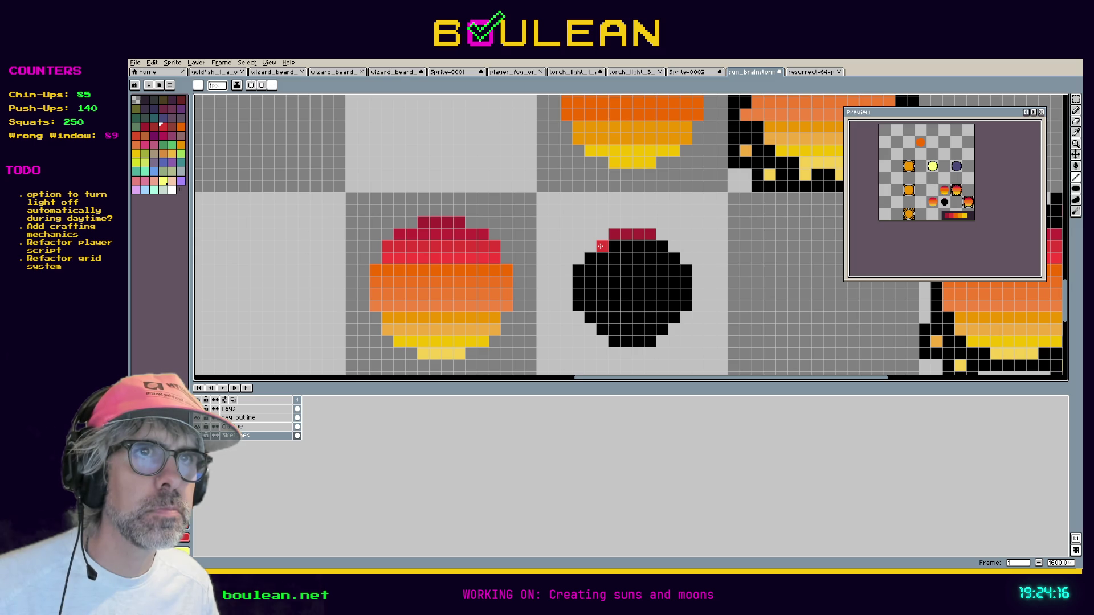
pyautogui.moveTo(603, 246); pyautogui.dragTo(658, 246)
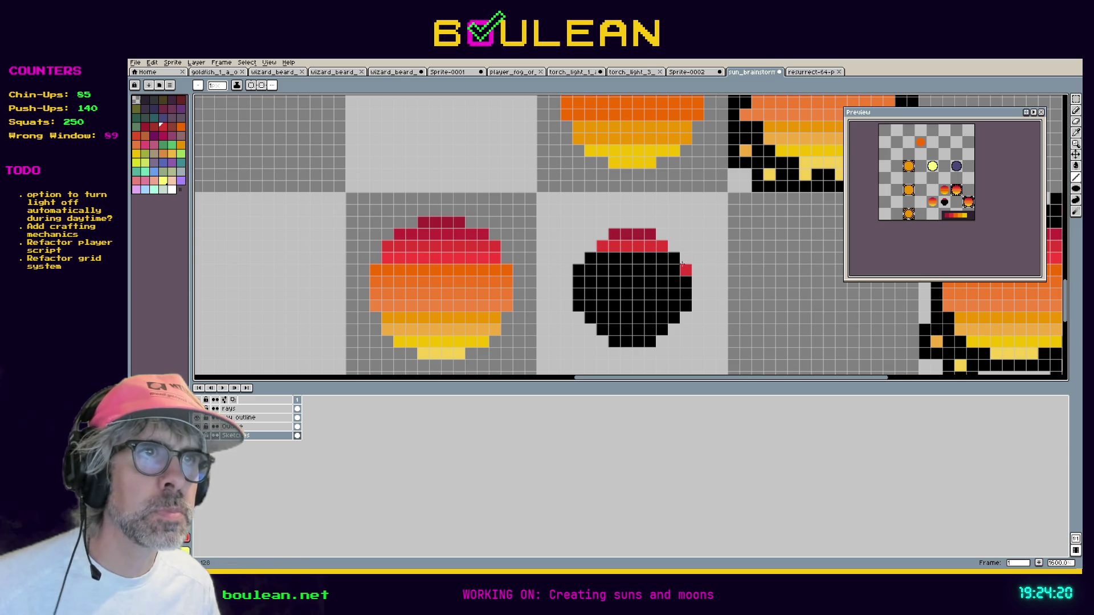
pyautogui.hotkey('ctrl', 'z')
pyautogui.hotkey('ctrl', 'z')
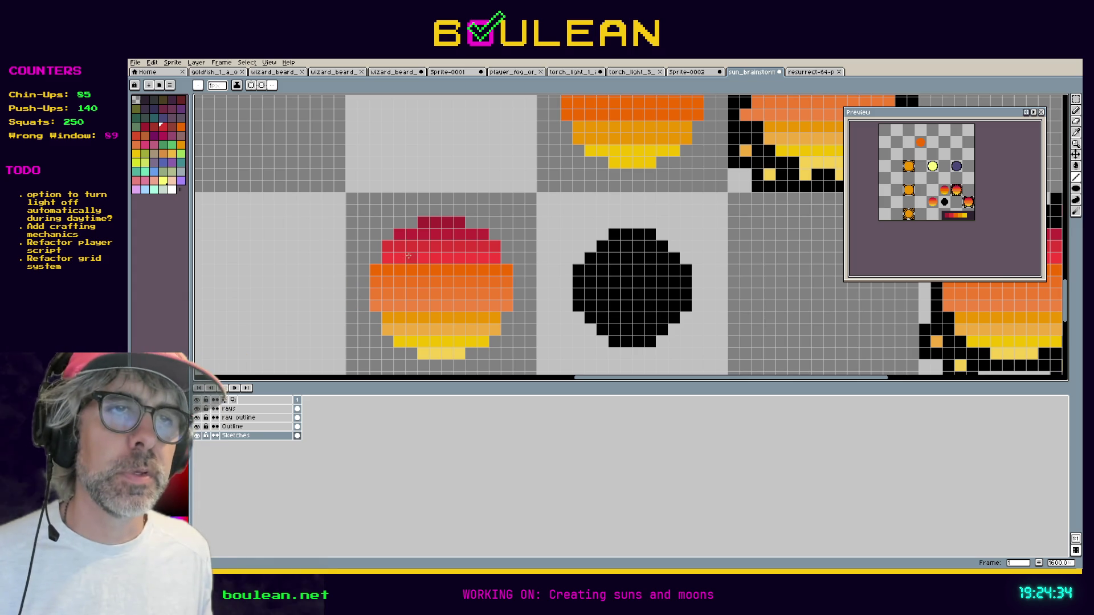
# Add two blue ray dots on the banded sun's right edge.
pyautogui.moveTo(299, 318); pyautogui.dragTo(393, 261)
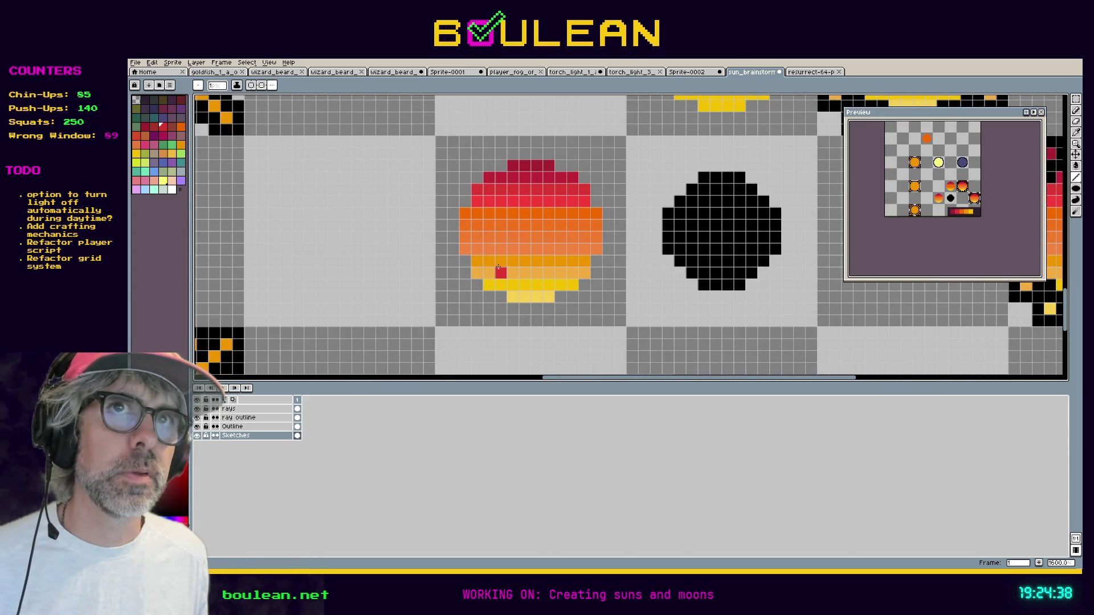
pyautogui.scroll(-3, 462, 270)
pyautogui.scroll(-1, 462, 270)
pyautogui.scroll(2, 460, 270)
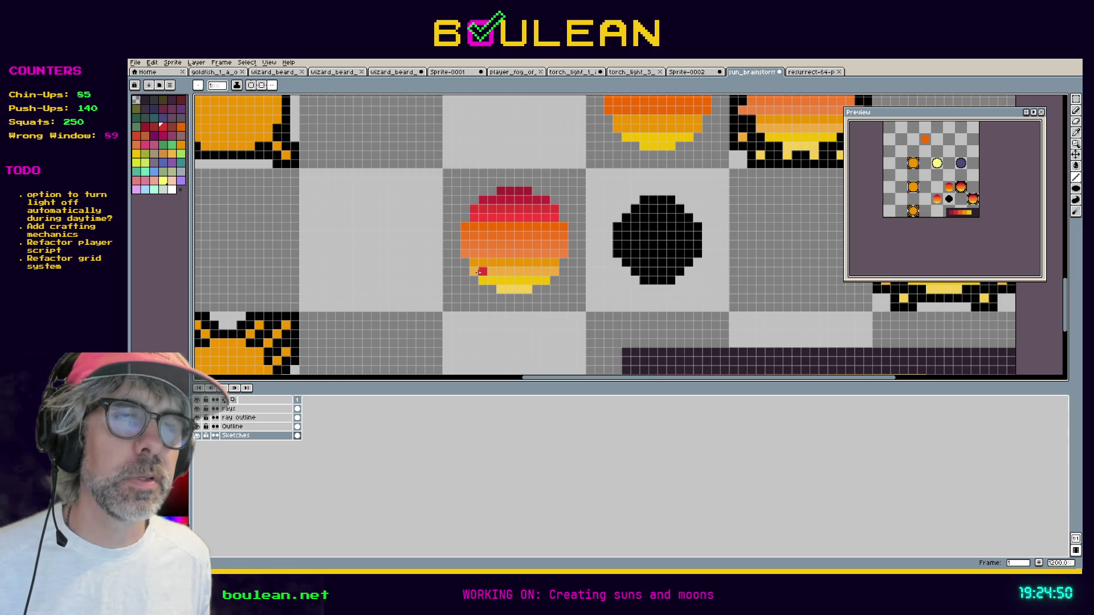
pyautogui.click(163, 162)
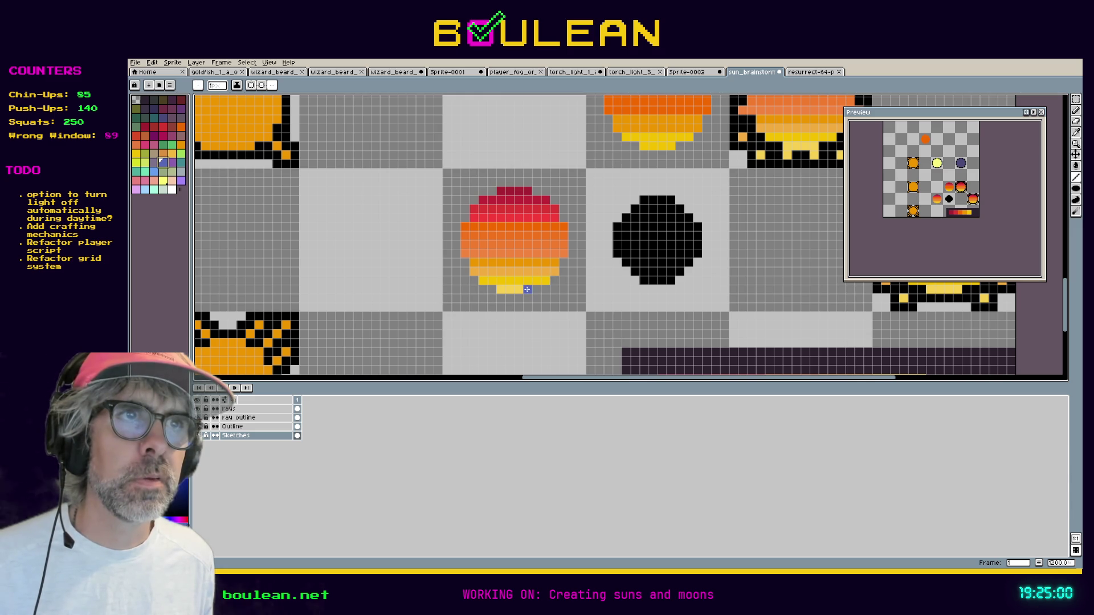
pyautogui.click(554, 272)
pyautogui.click(554, 208)
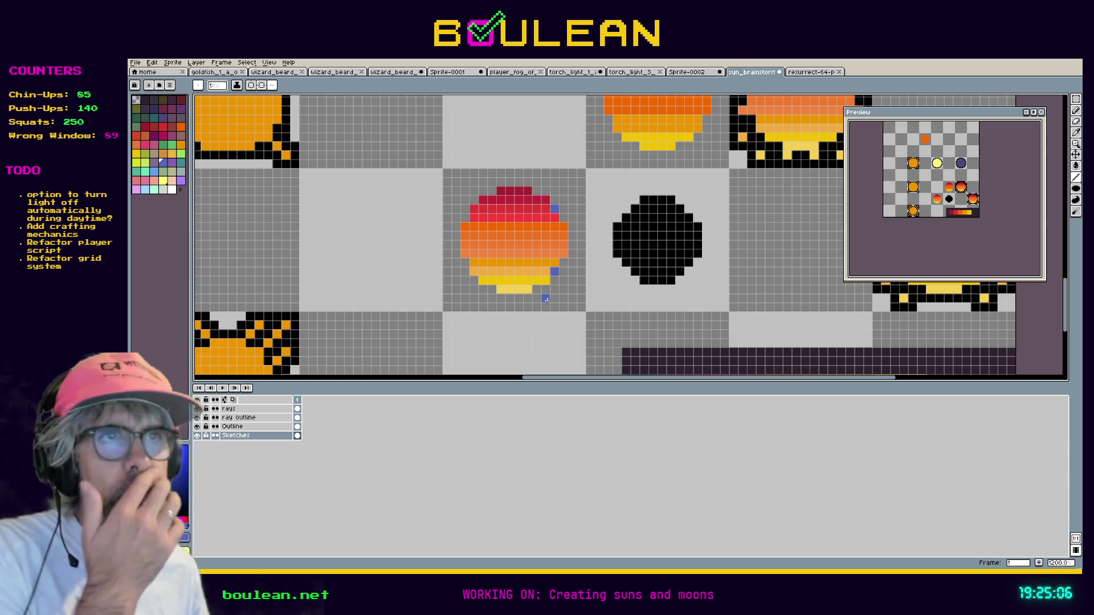
pyautogui.click(510, 271)
pyautogui.hotkey('ctrl', 'z')
# Paint a dark red row along the black disc's top edge.
pyautogui.click(143, 125)
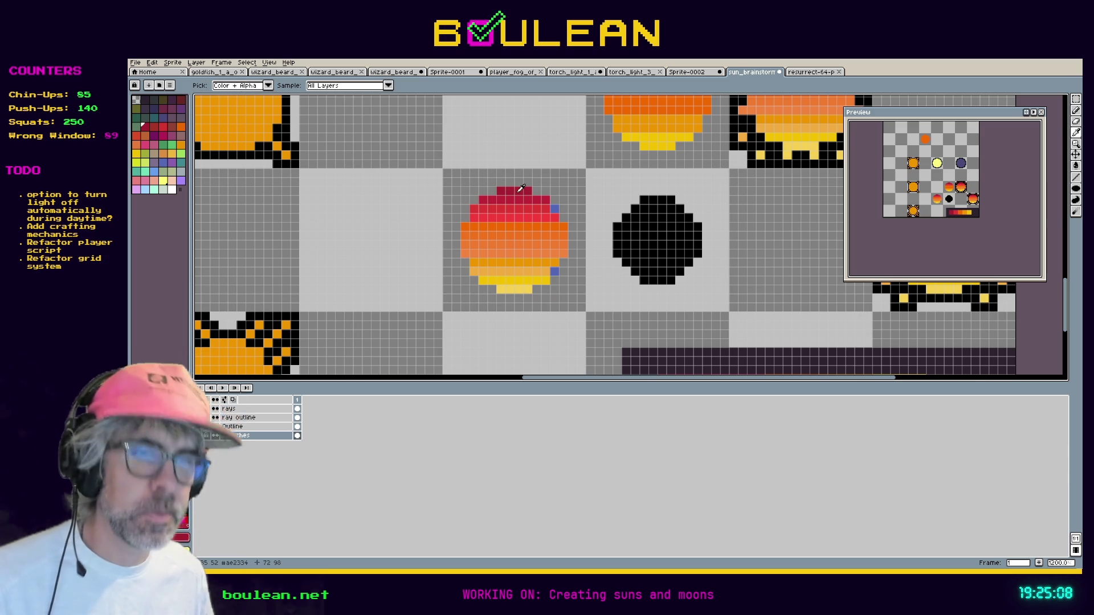
pyautogui.click(635, 209)
pyautogui.hotkey('ctrl', 'z')
pyautogui.moveTo(644, 200); pyautogui.dragTo(673, 199)
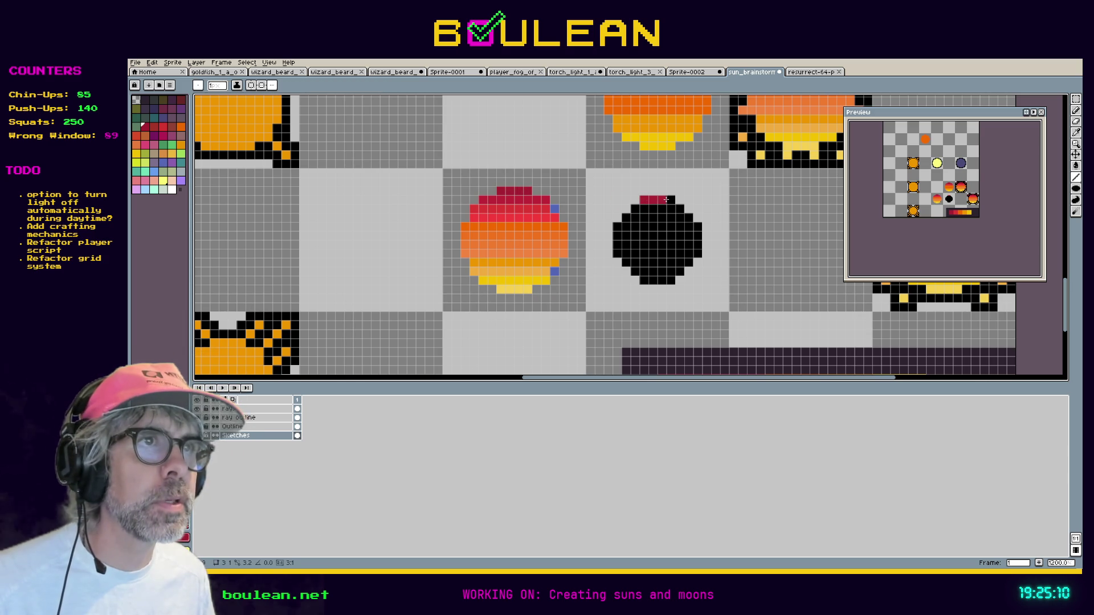
pyautogui.click(671, 191)
pyautogui.hotkey('ctrl', 'z')
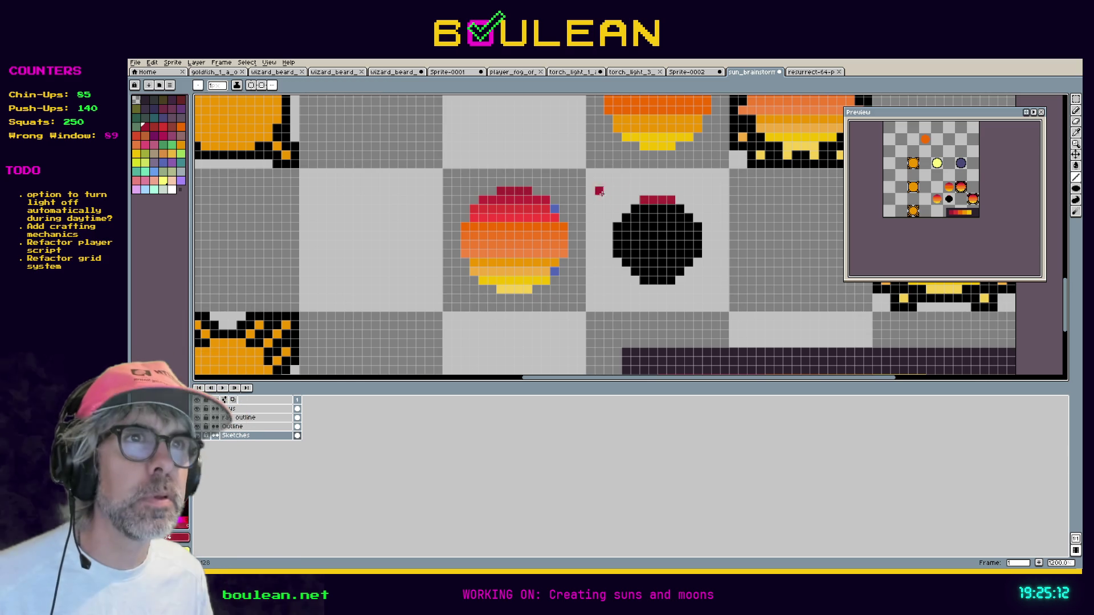
# Sample the sun's yellow and repaint the right sun's bottom row yellow.
pyautogui.press('i')
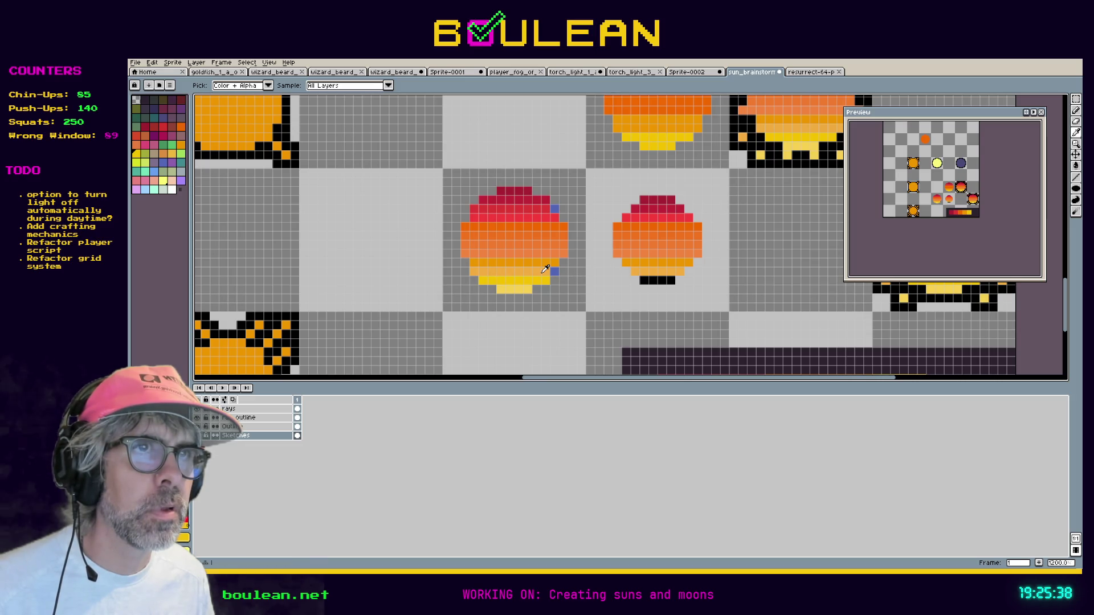
pyautogui.click(542, 275)
pyautogui.press('b')
pyautogui.moveTo(645, 271); pyautogui.dragTo(684, 271)
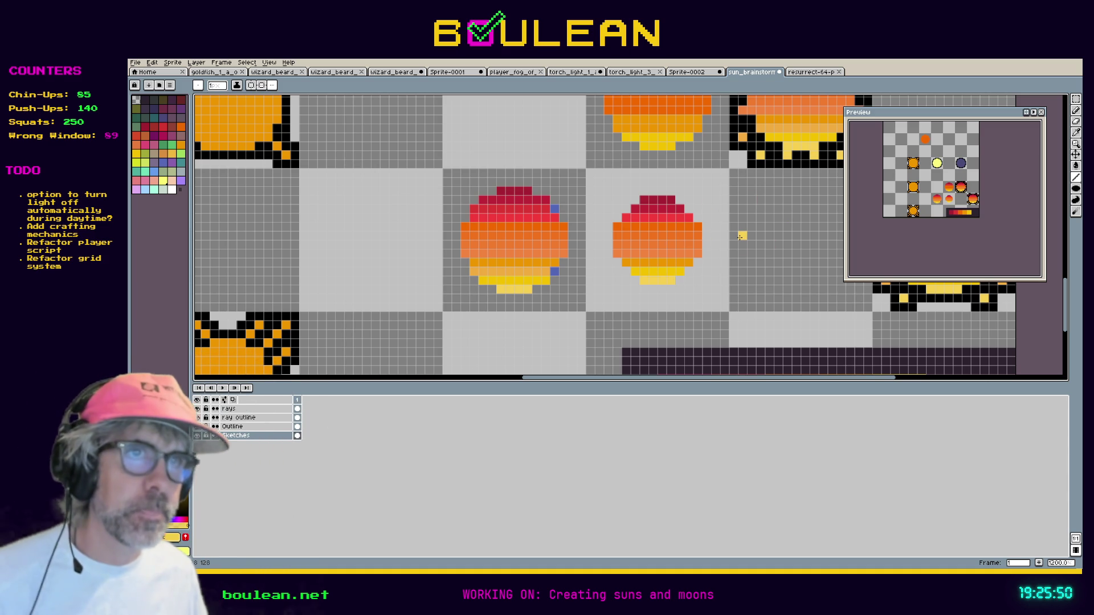
pyautogui.press('m')
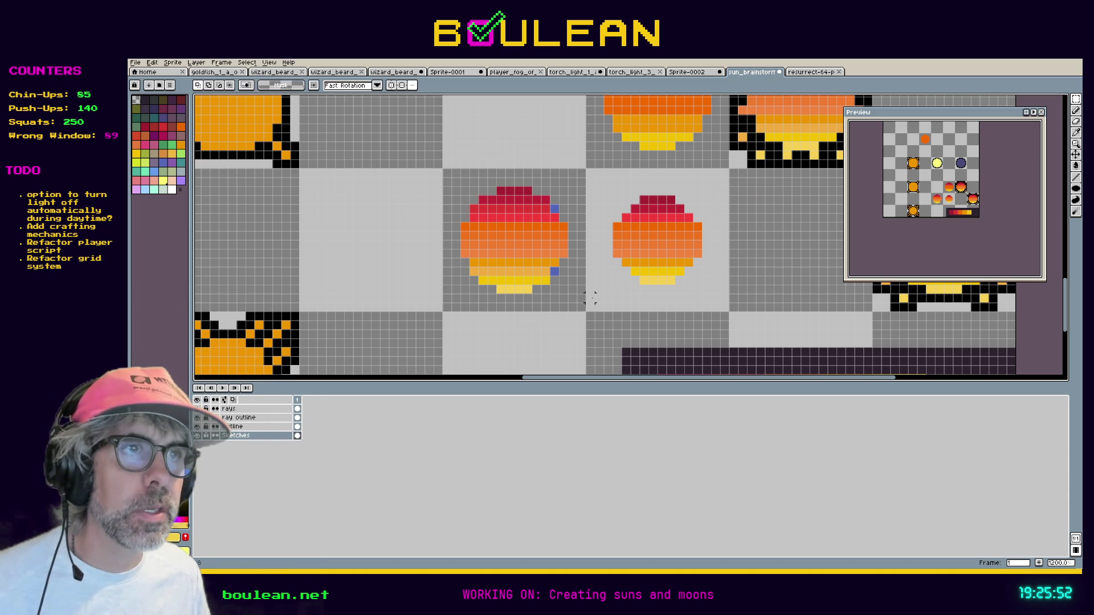
# Select the right sun's grid cell and paste a copy left of the dotted sun.
pyautogui.moveTo(731, 313)
pyautogui.mouseDown()
pyautogui.moveTo(587, 171)
pyautogui.moveTo(602, 229)
pyautogui.moveTo(357, 229)
pyautogui.moveTo(356, 220)
pyautogui.mouseUp()
pyautogui.click(448, 226)
pyautogui.moveTo(456, 188); pyautogui.dragTo(563, 207)
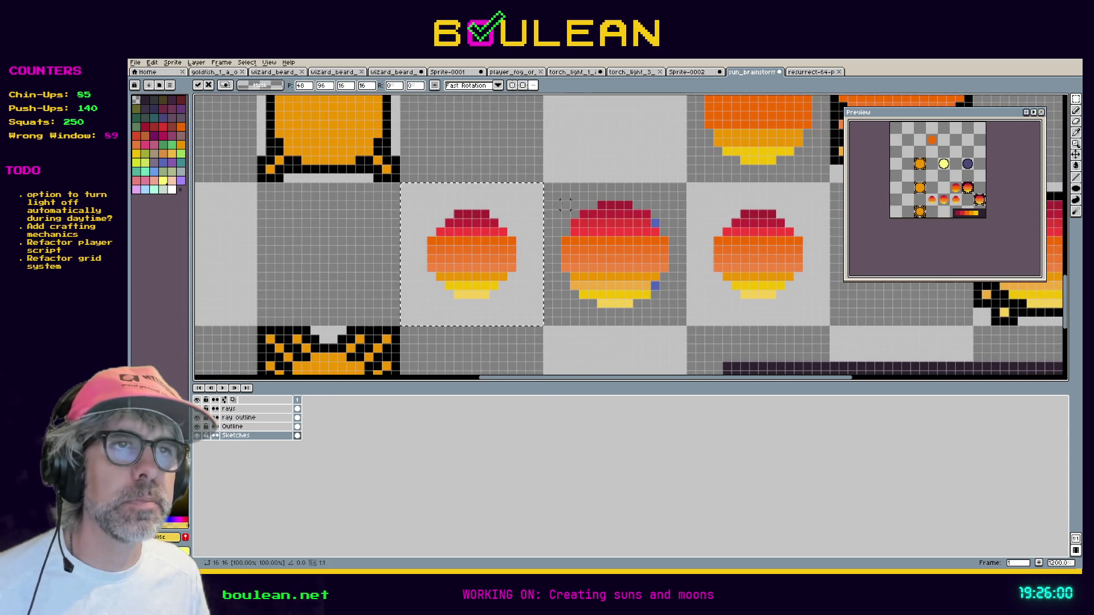
# Redraw the blue ray dots on the middle sun's right edge.
pyautogui.press('b')
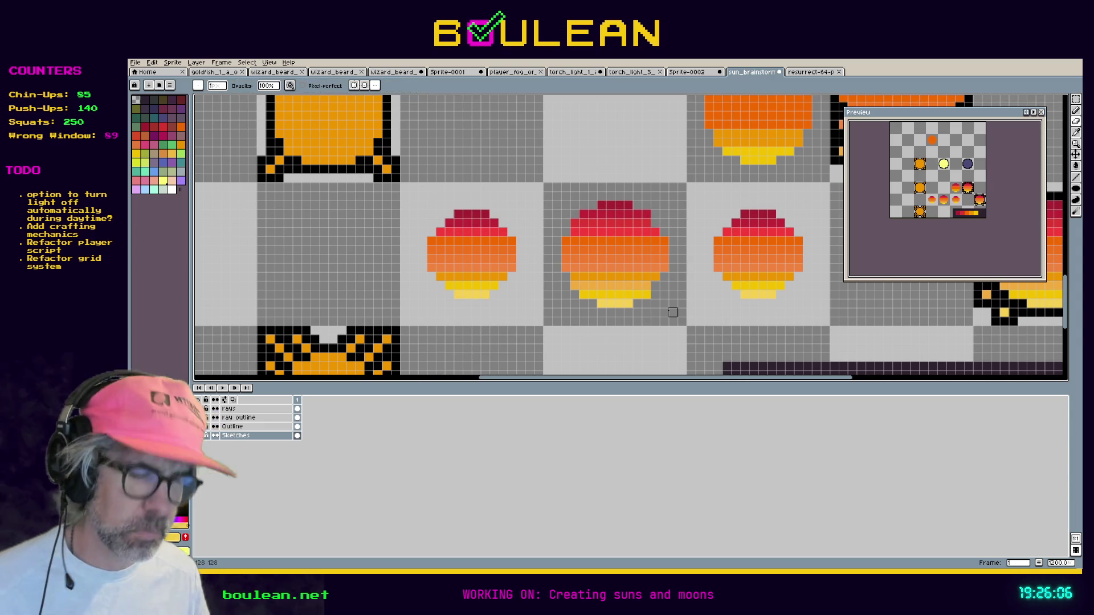
pyautogui.click(655, 285)
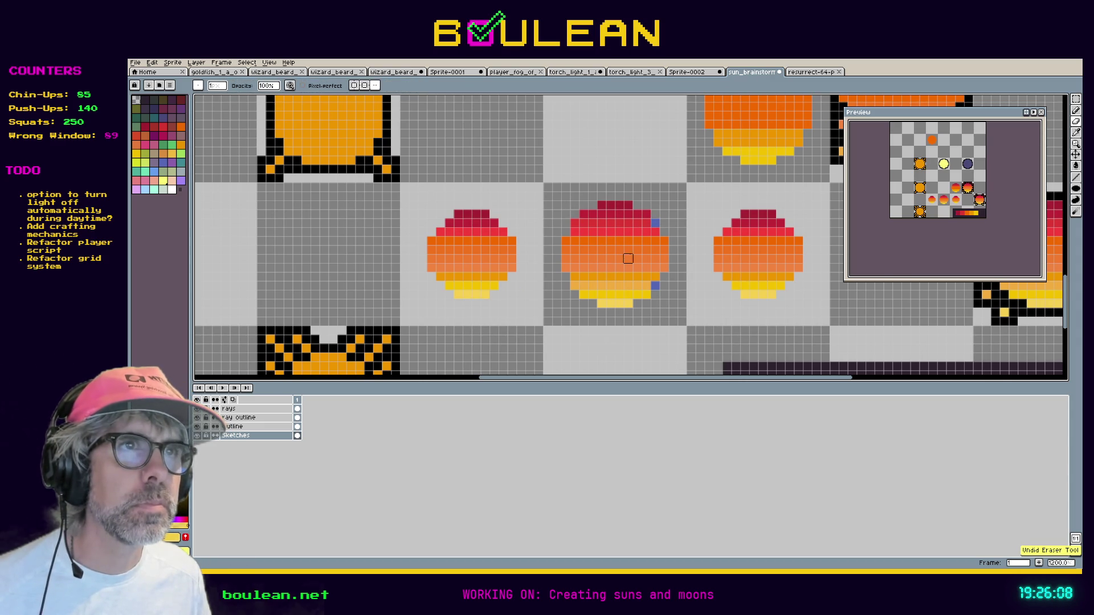
pyautogui.press('i')
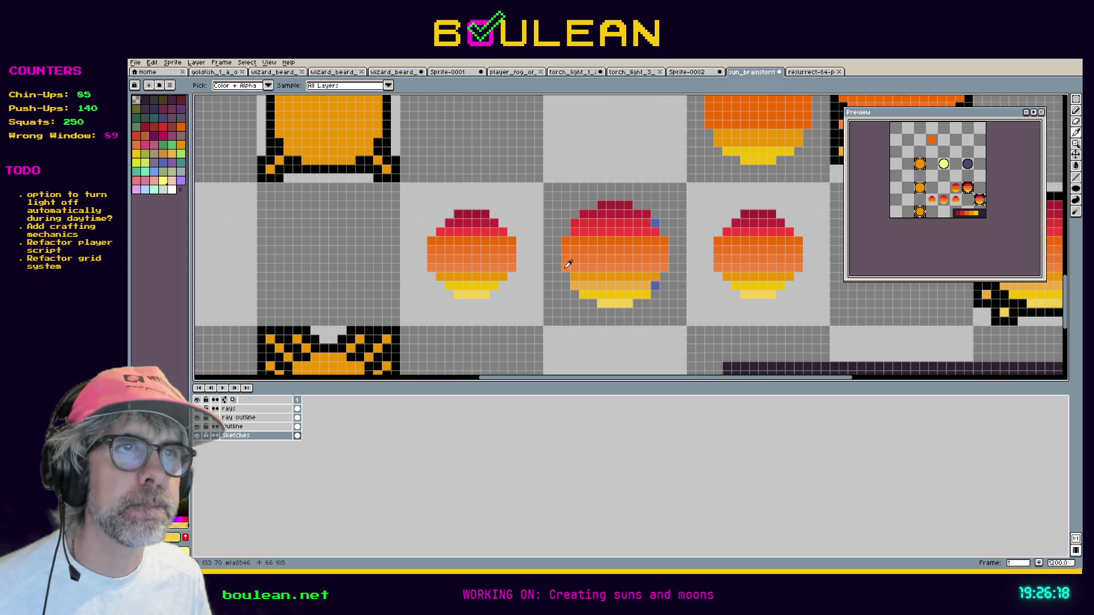
pyautogui.scroll(1, 568, 264)
pyautogui.scroll(1, 568, 264)
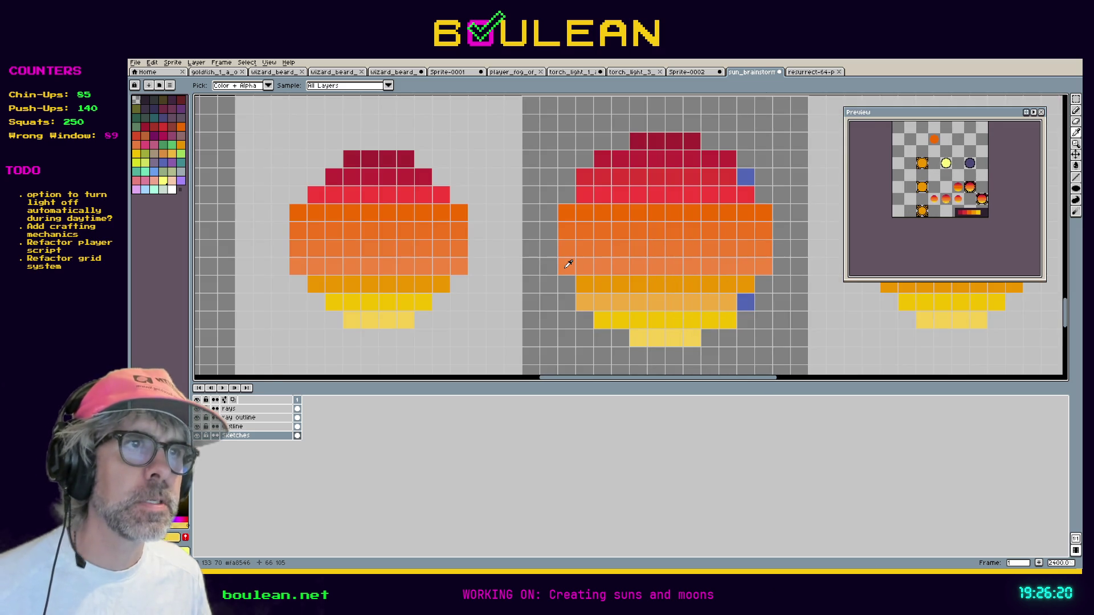
pyautogui.scroll(-1, 568, 264)
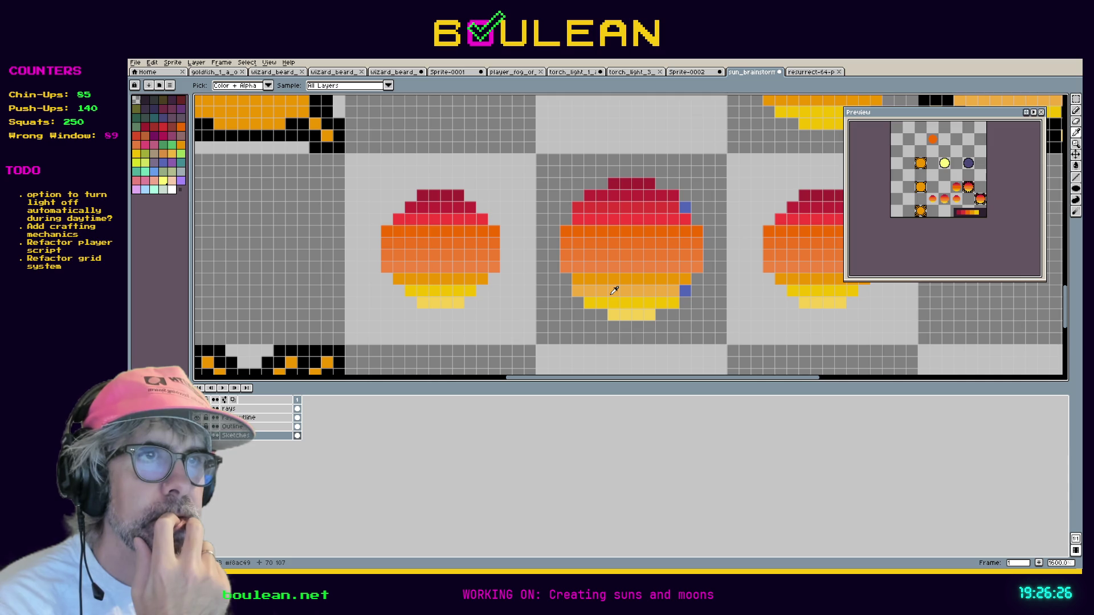
pyautogui.scroll(-3, 627, 267)
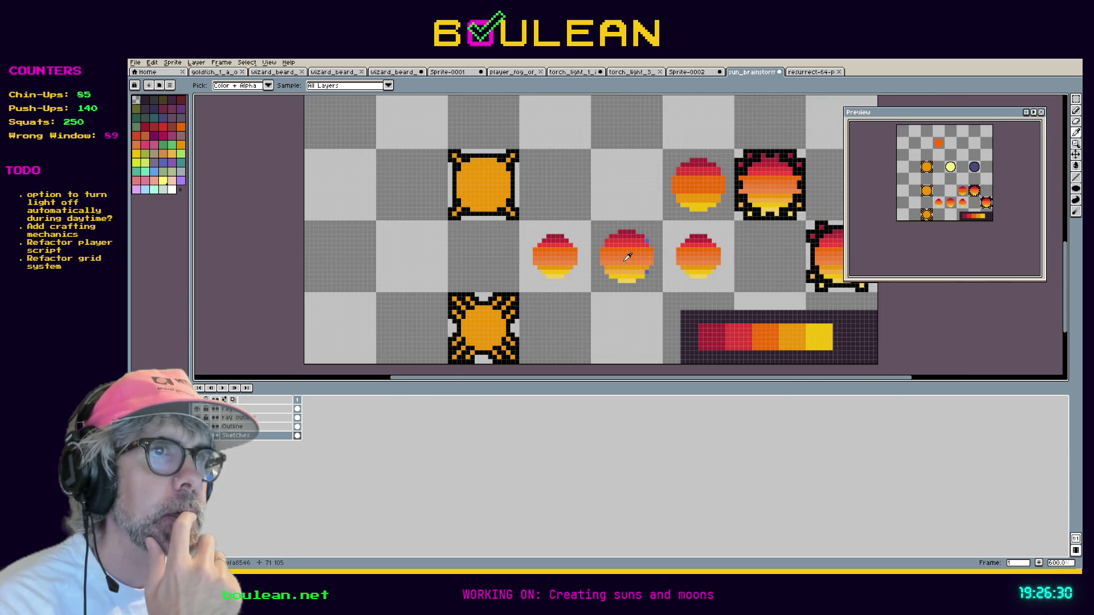
pyautogui.scroll(3, 628, 257)
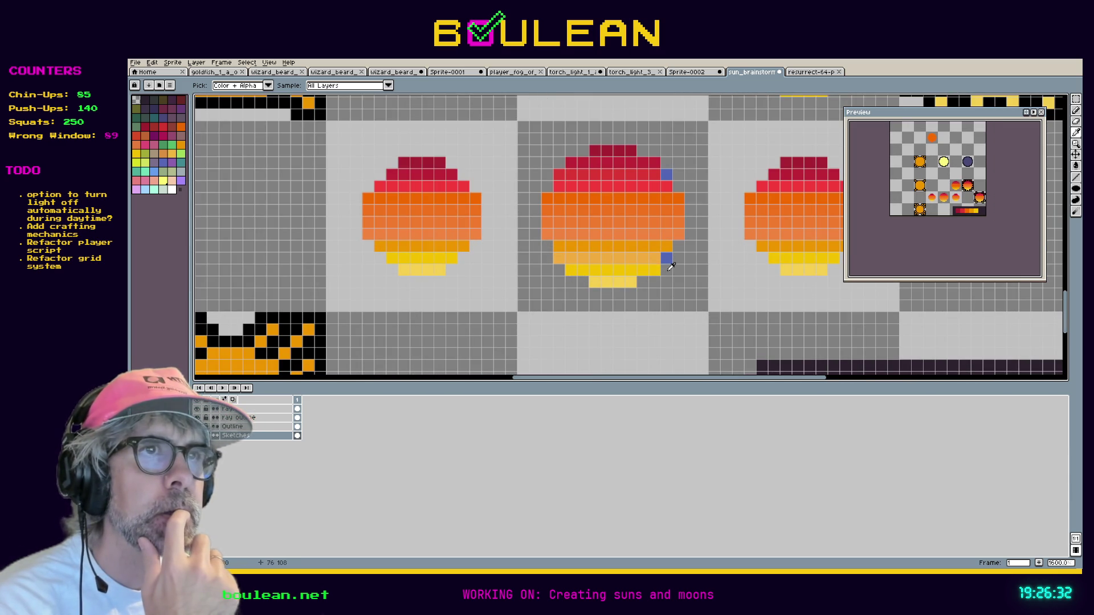
pyautogui.press('v')
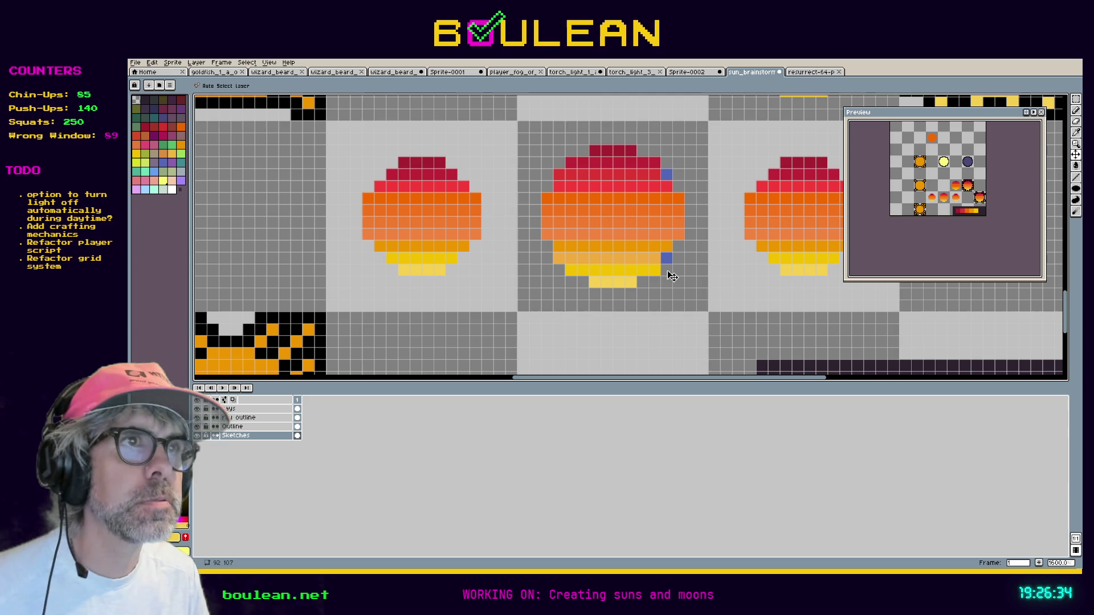
pyautogui.press('i')
pyautogui.hotkey('ctrl', 'shift', "'")
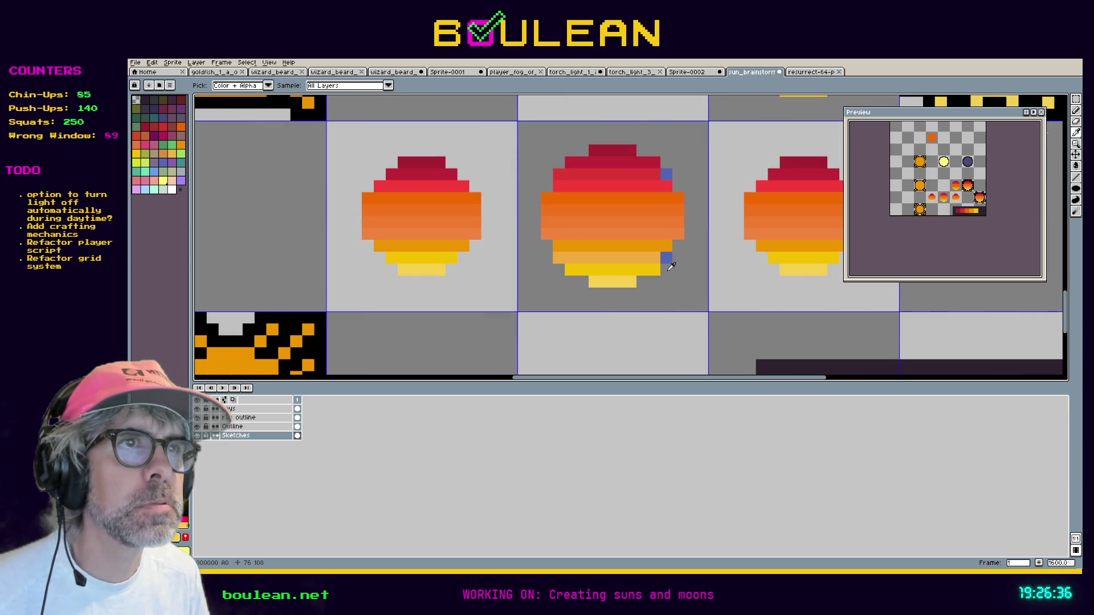
pyautogui.press('v')
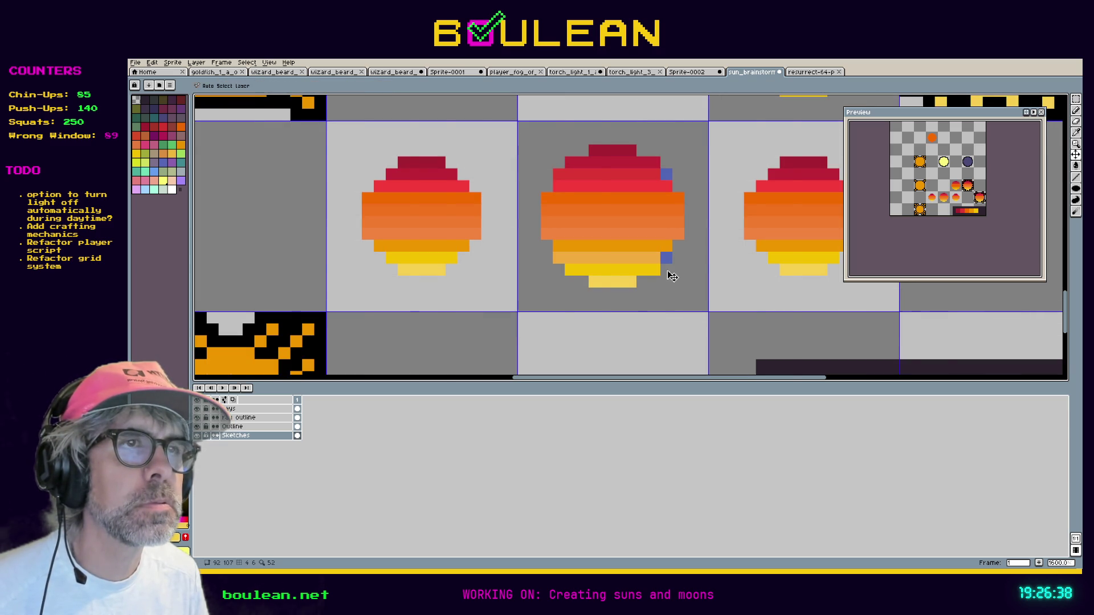
pyautogui.press('i')
pyautogui.hotkey('ctrl', 'shift', "'")
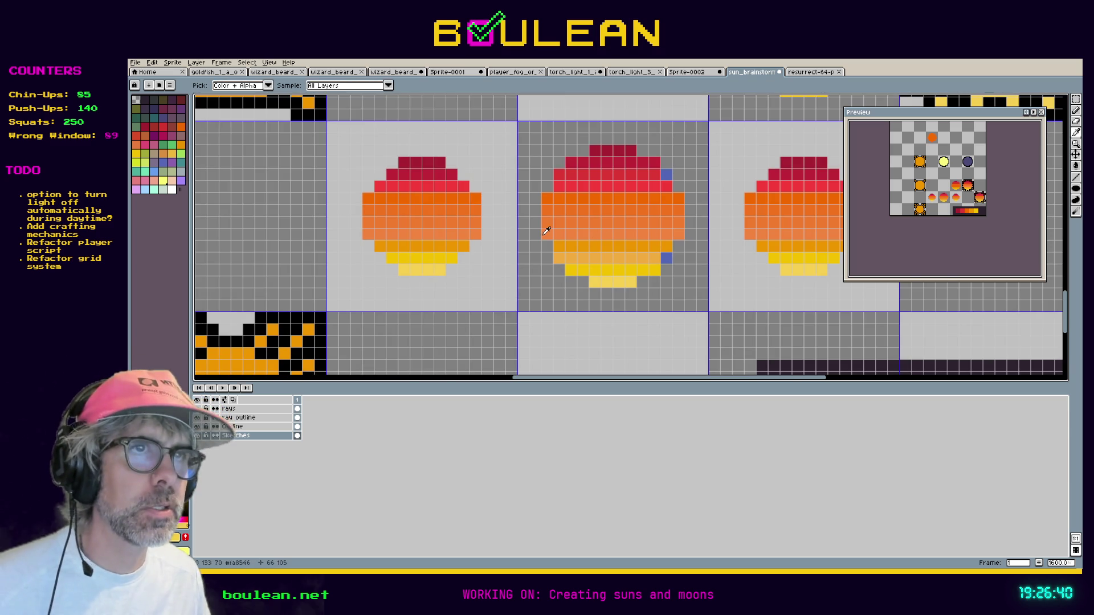
# Add a blue ray dot on the sun's left edge, removing the stray blue pixels.
pyautogui.click(671, 255)
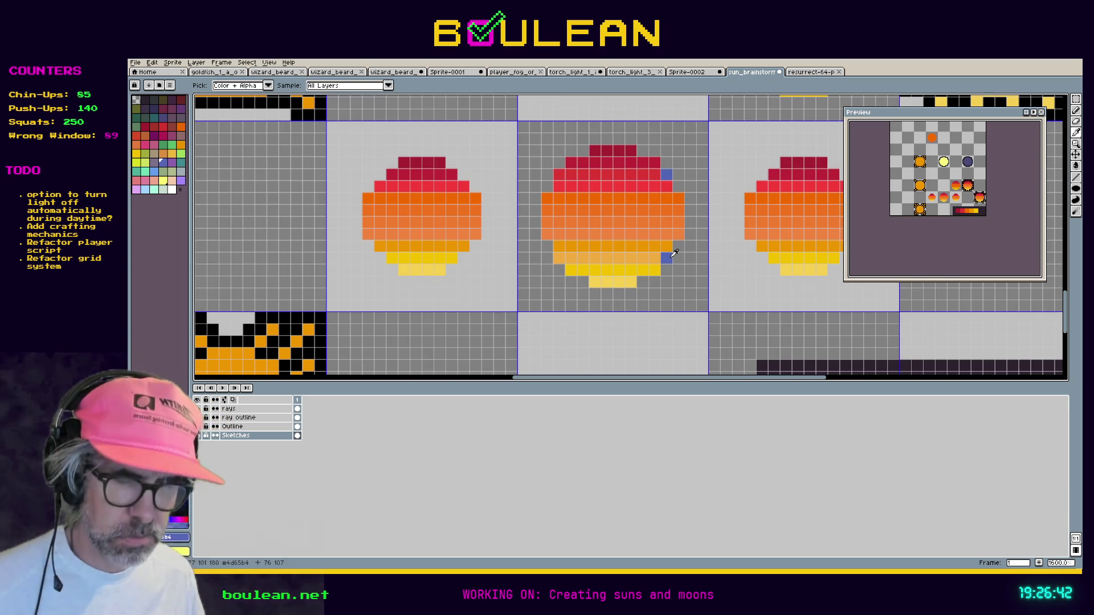
pyautogui.press('b')
pyautogui.click(547, 233)
pyautogui.click(547, 222)
pyautogui.click(511, 258)
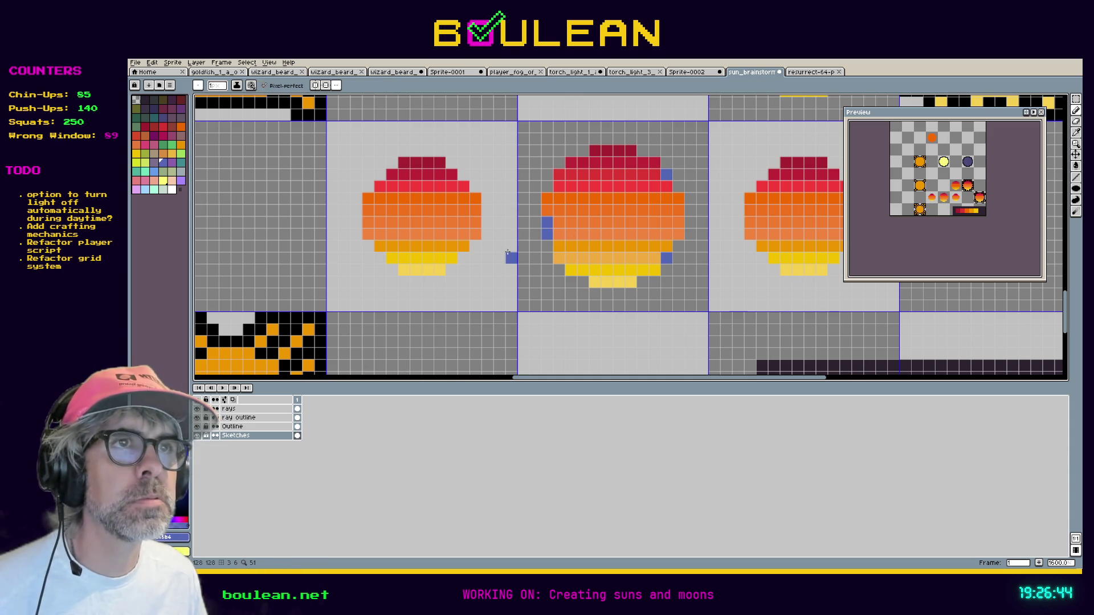
pyautogui.hotkey('ctrl', 'z')
pyautogui.click(557, 212)
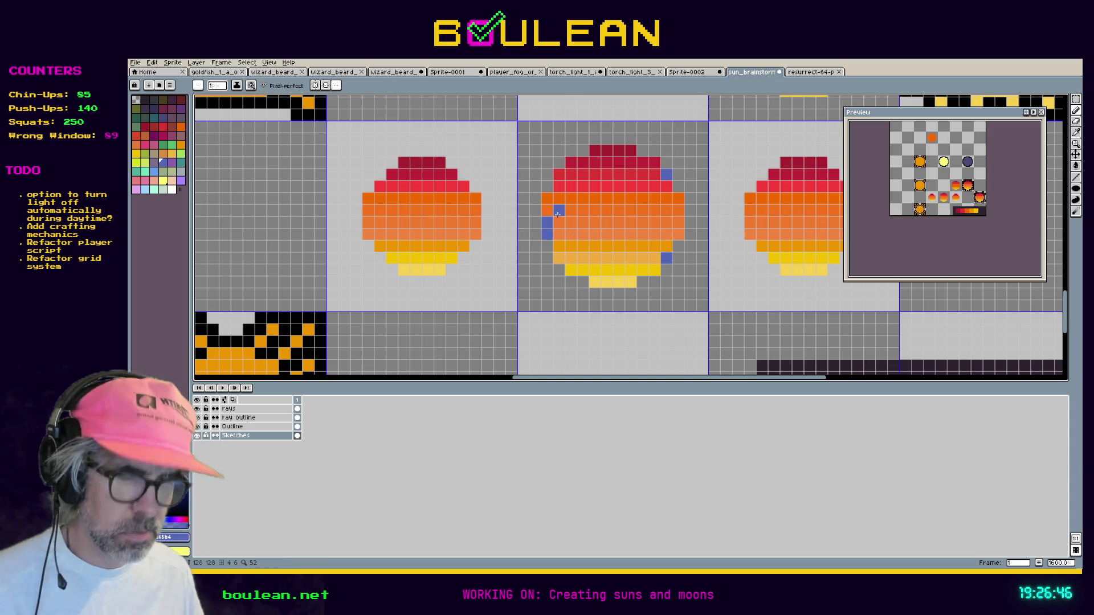
pyautogui.hotkey('ctrl', 'z')
# Extend the left sun's top red row by one pixel using the sampled red.
pyautogui.press('i')
pyautogui.click(590, 163)
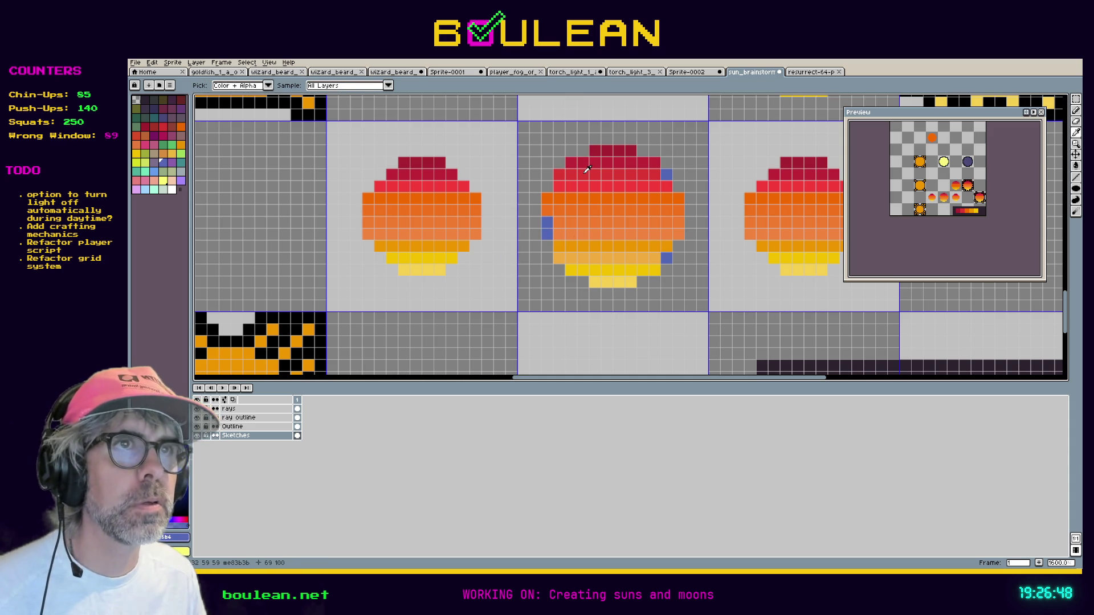
pyautogui.press('b')
pyautogui.click(473, 189)
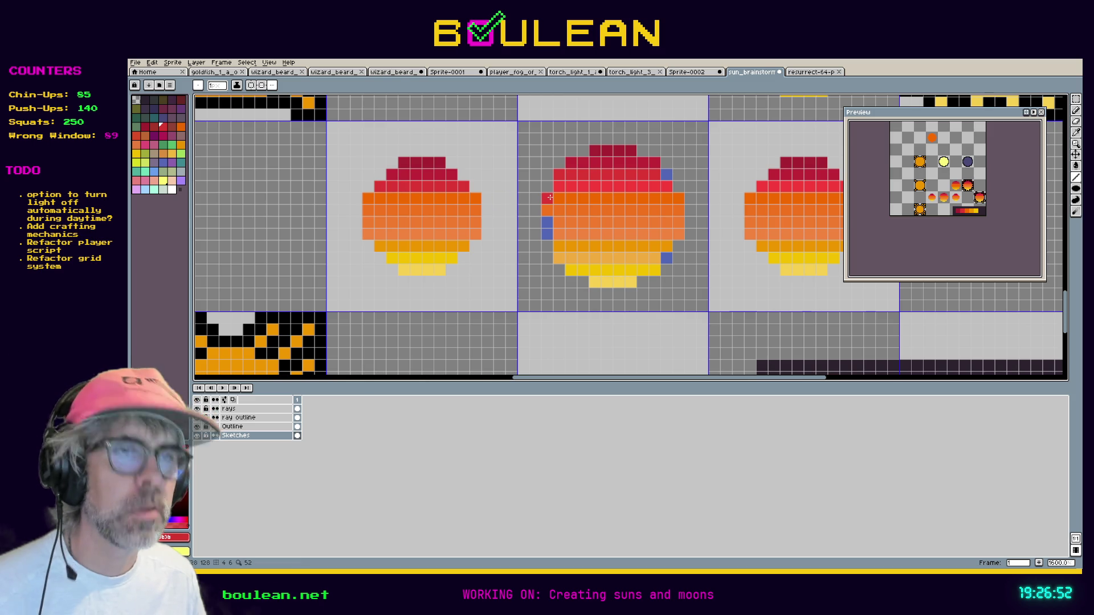
pyautogui.press('i')
pyautogui.click(478, 198)
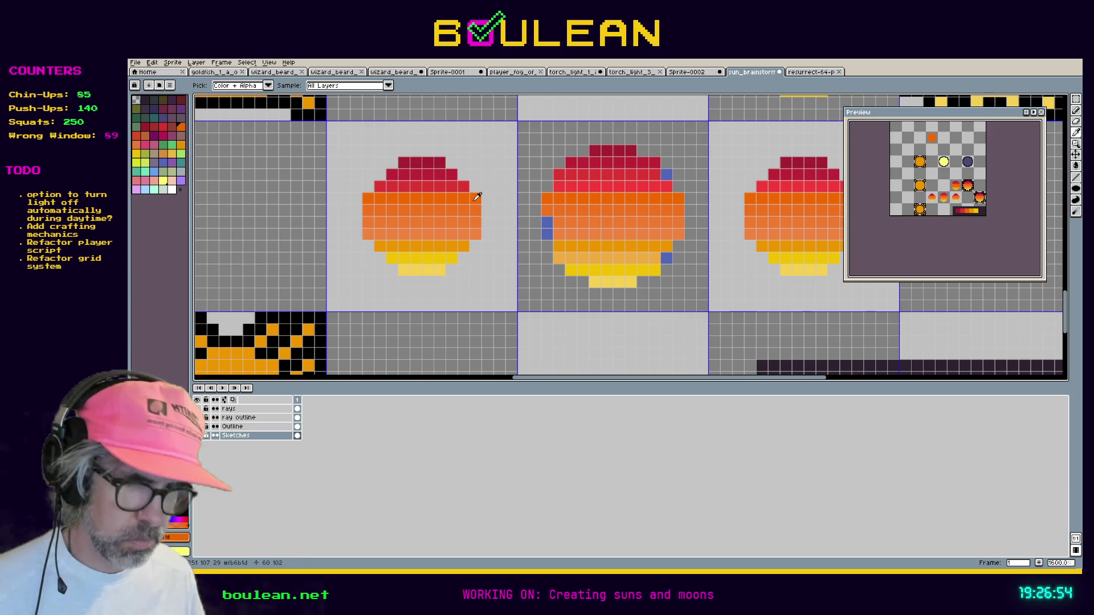
pyautogui.press('b')
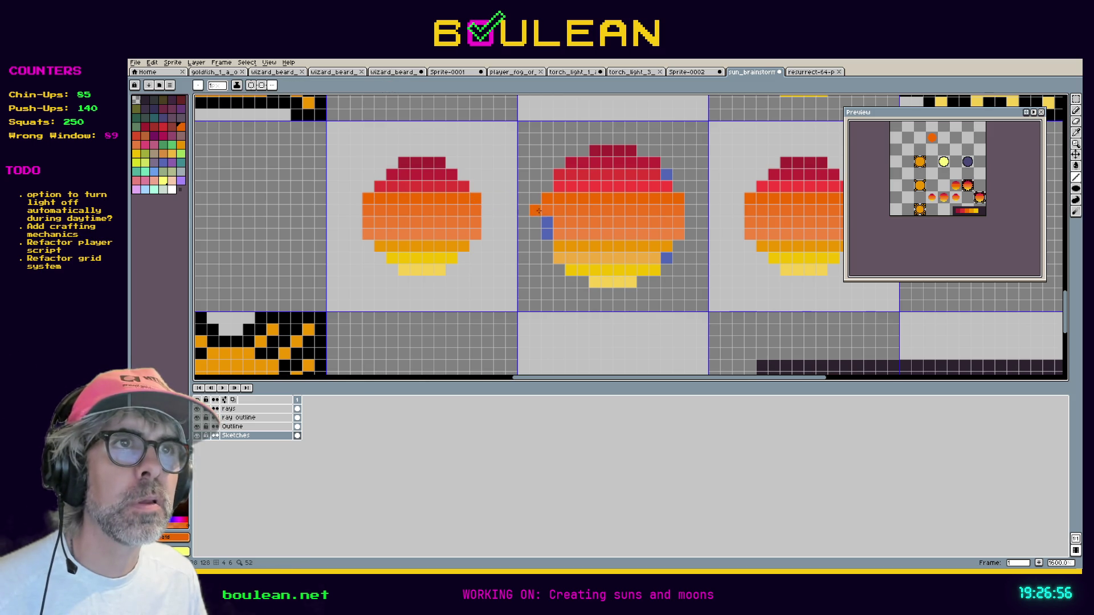
# Sample the middle sun's red and repaint the left sun's upper orange row red.
pyautogui.press('i')
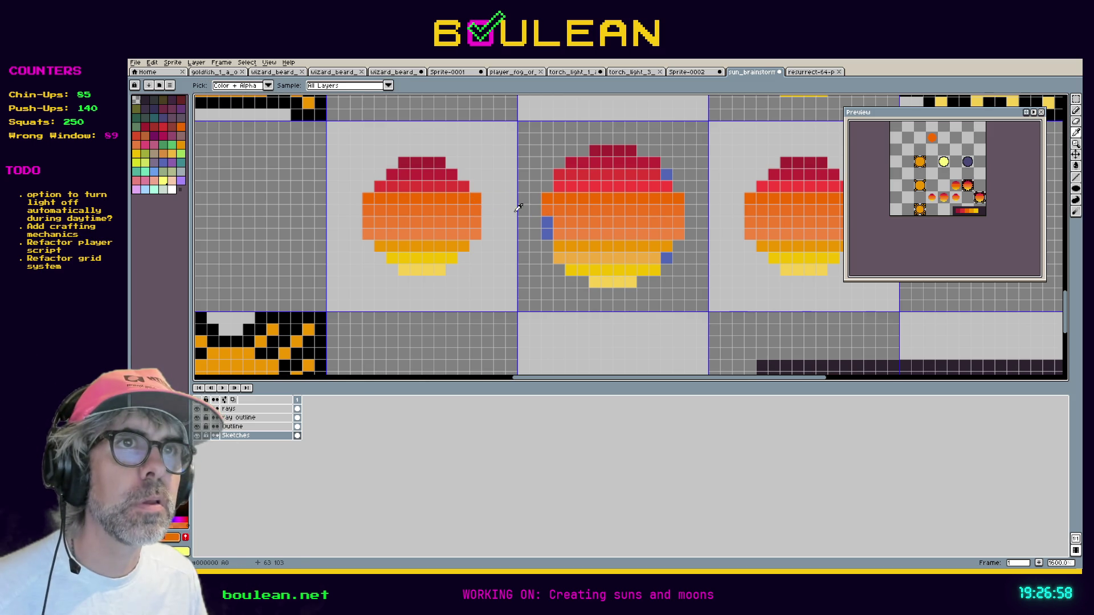
pyautogui.click(480, 208)
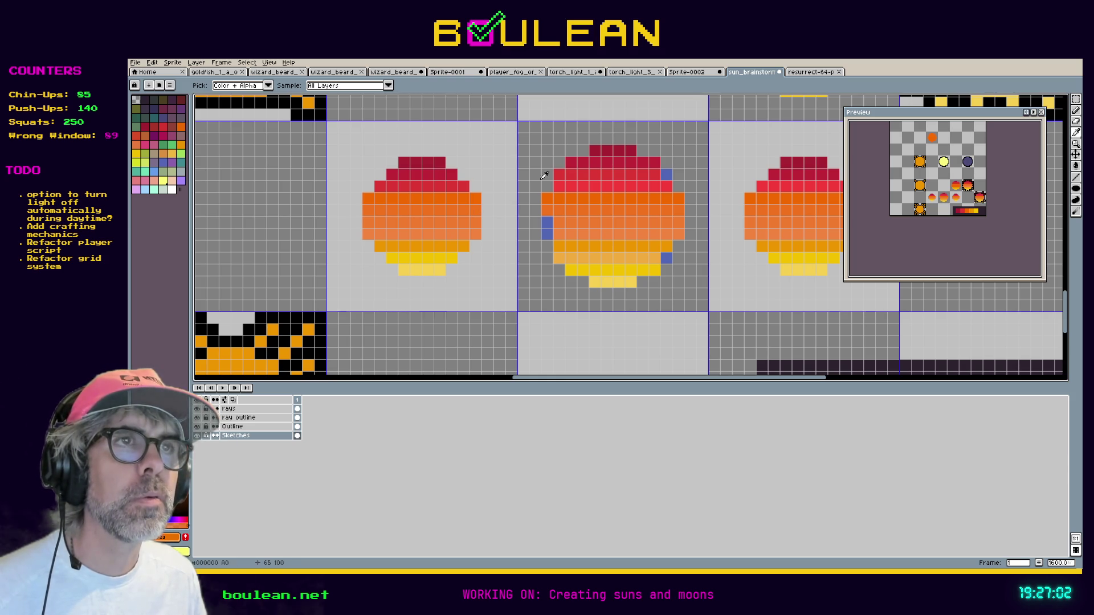
pyautogui.click(574, 164)
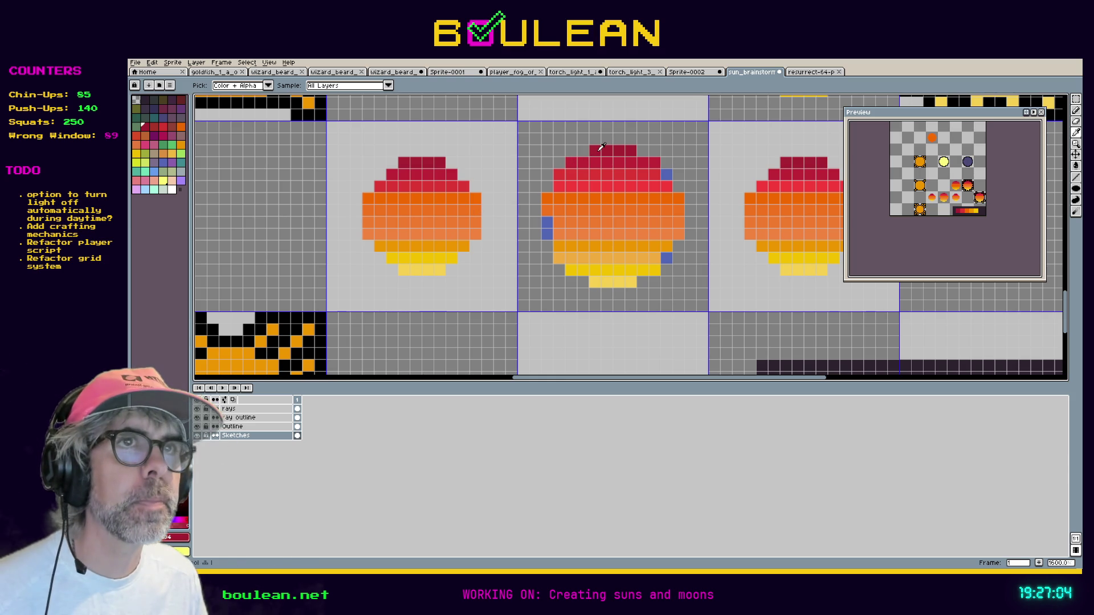
pyautogui.press('b')
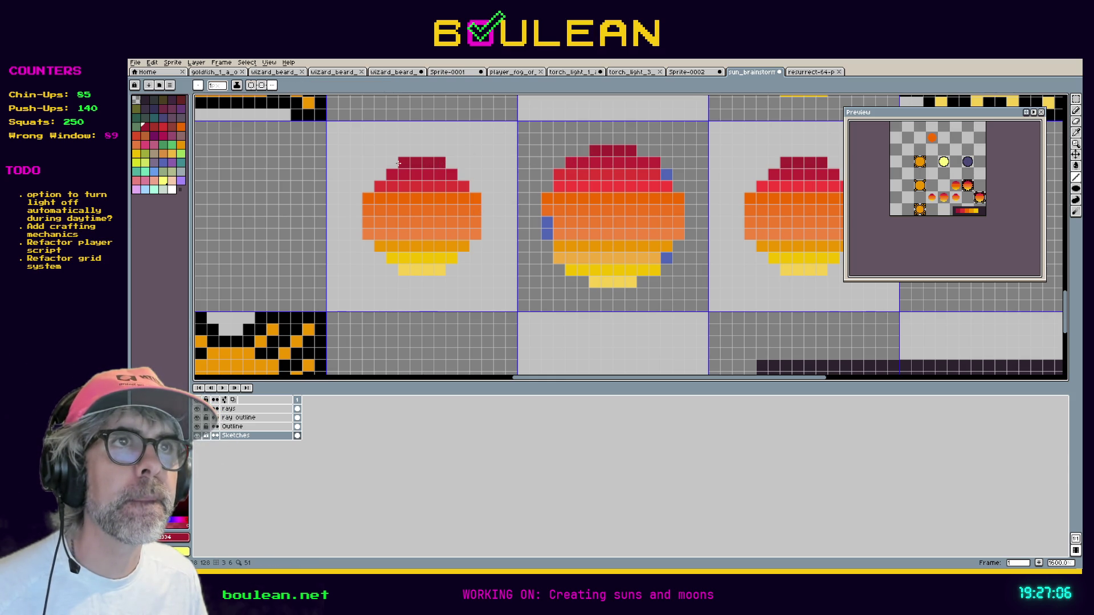
pyautogui.keyDown('alt'); pyautogui.click(454, 174); pyautogui.keyUp('alt')
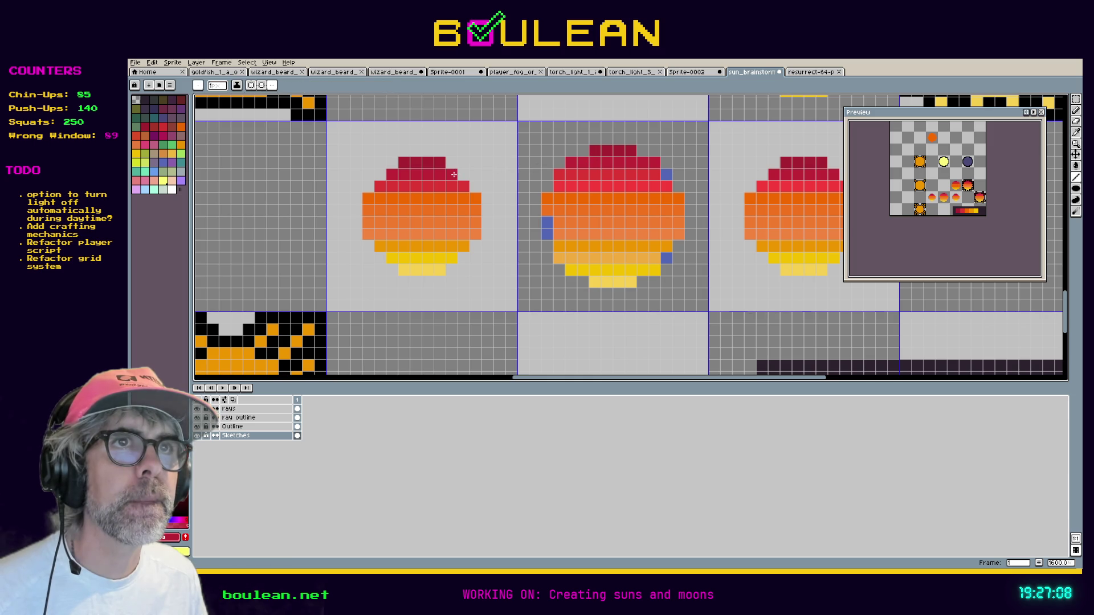
pyautogui.press('alt')
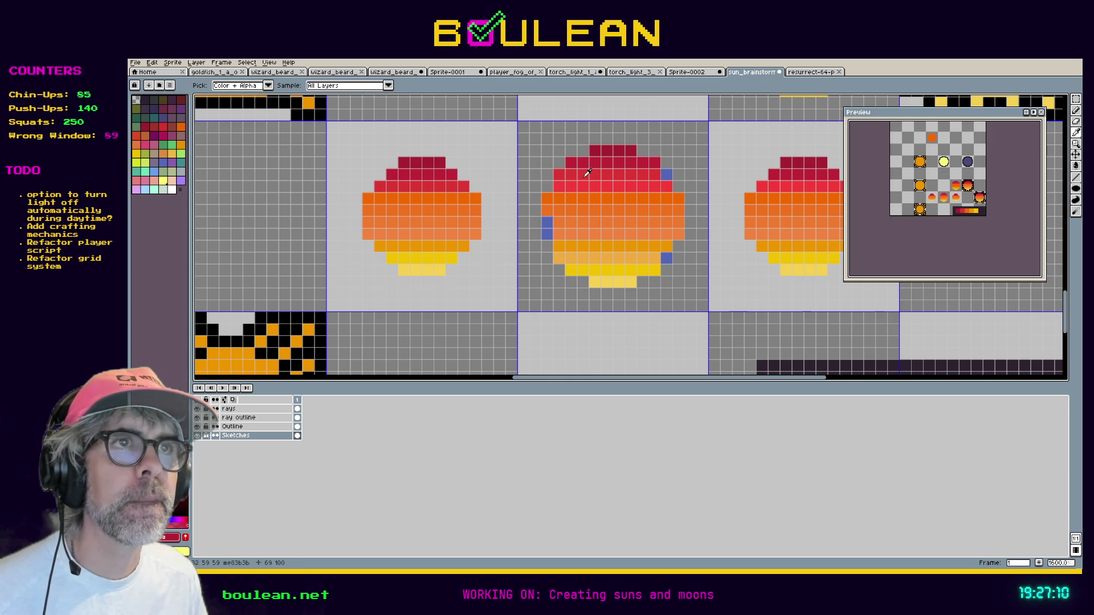
pyautogui.keyDown('alt'); pyautogui.click(587, 173); pyautogui.keyUp('alt')
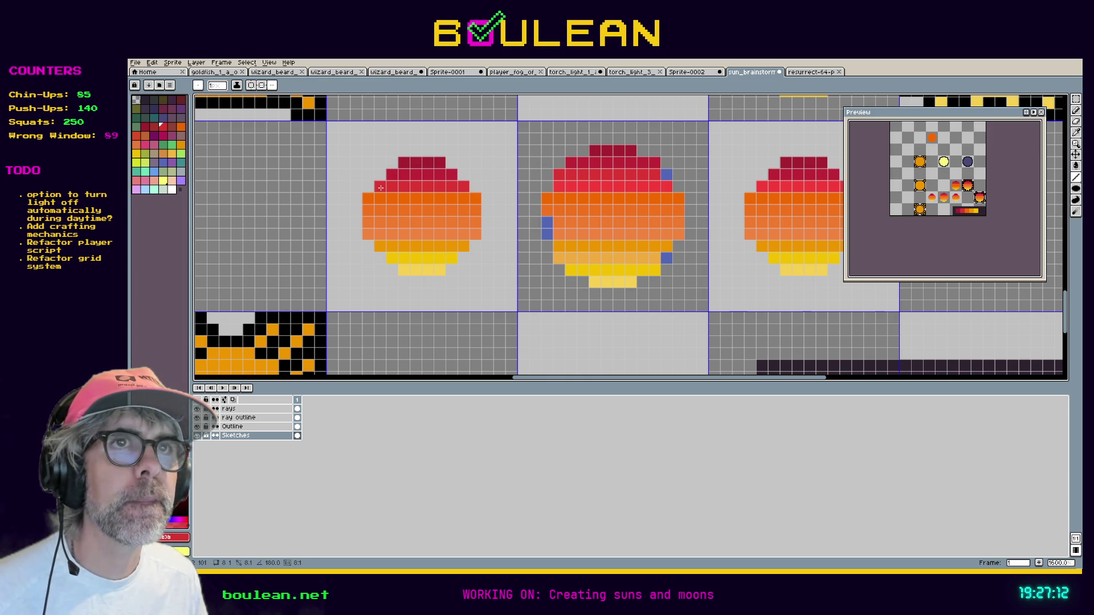
pyautogui.press('alt')
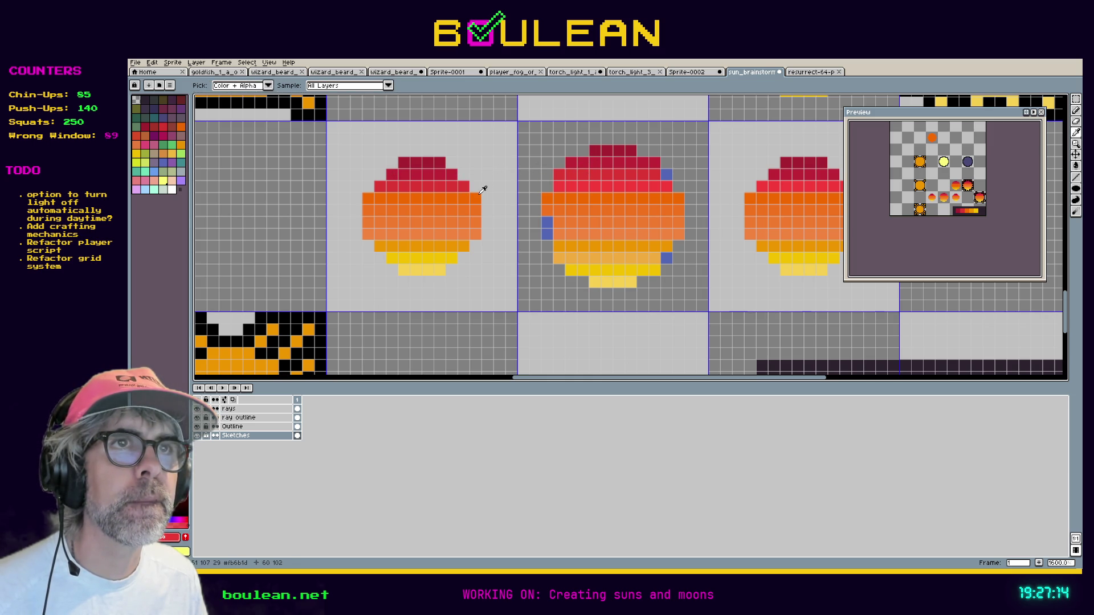
pyautogui.moveTo(473, 198); pyautogui.dragTo(366, 198)
# Repaint the left sun's next two rows orange, removing a stray pixel.
pyautogui.click(541, 197)
pyautogui.hotkey('ctrl', 'z')
pyautogui.keyDown('alt'); pyautogui.click(541, 198); pyautogui.keyUp('alt')
pyautogui.moveTo(481, 210); pyautogui.dragTo(372, 209)
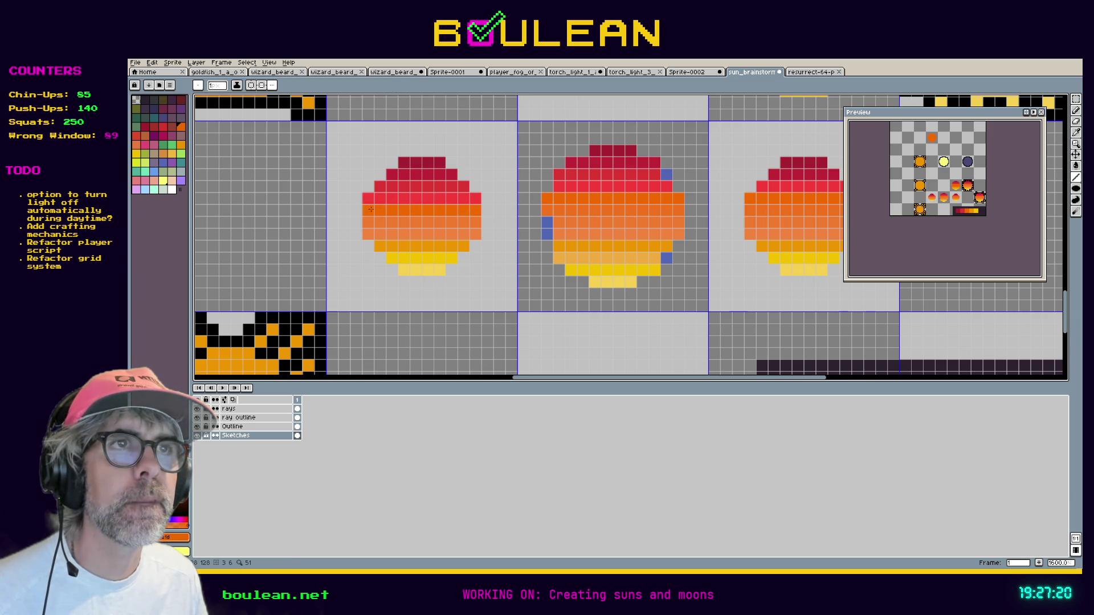
pyautogui.click(482, 220)
pyautogui.hotkey('ctrl', 'z')
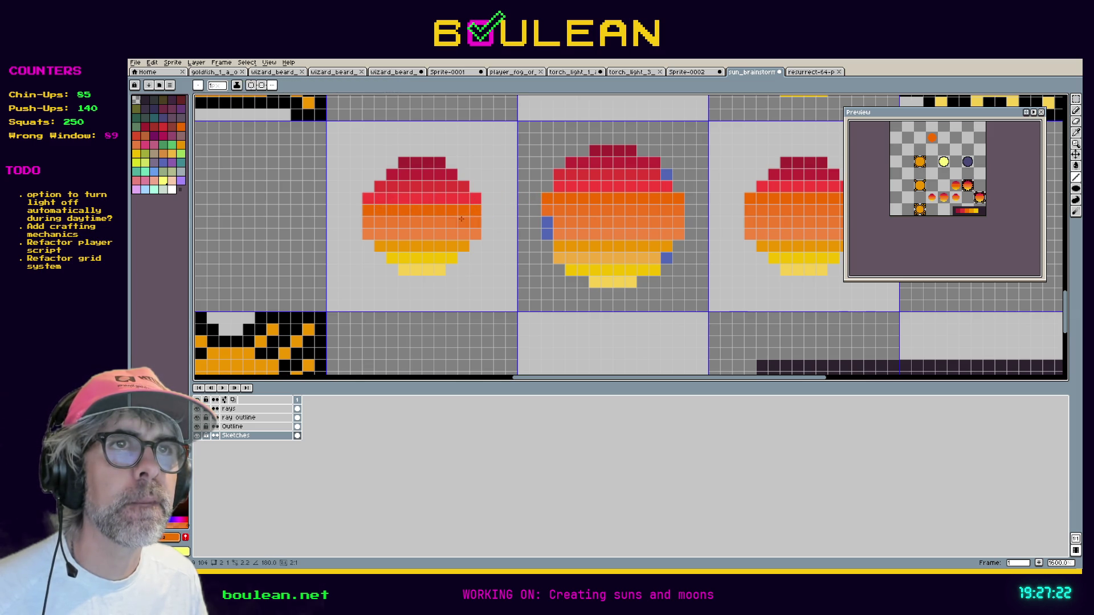
pyautogui.moveTo(481, 221); pyautogui.dragTo(368, 221)
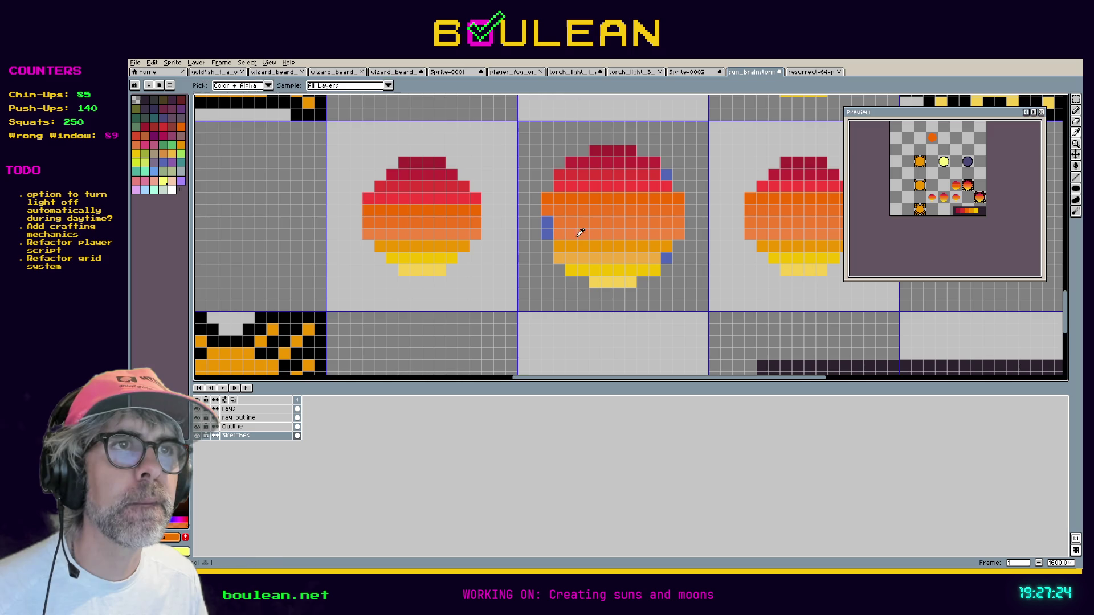
# Add a darker orange edge pixel and repaint the lower row light orange.
pyautogui.keyDown('alt'); pyautogui.click(583, 242); pyautogui.keyUp('alt')
pyautogui.click(471, 235)
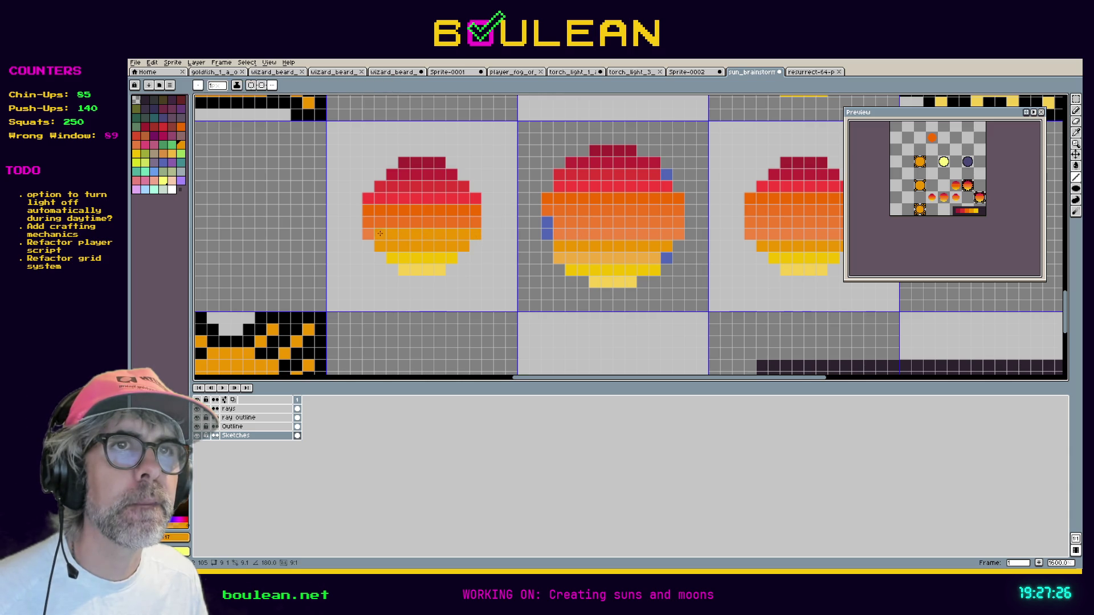
pyautogui.press('alt')
pyautogui.keyDown('alt'); pyautogui.click(589, 251); pyautogui.keyUp('alt')
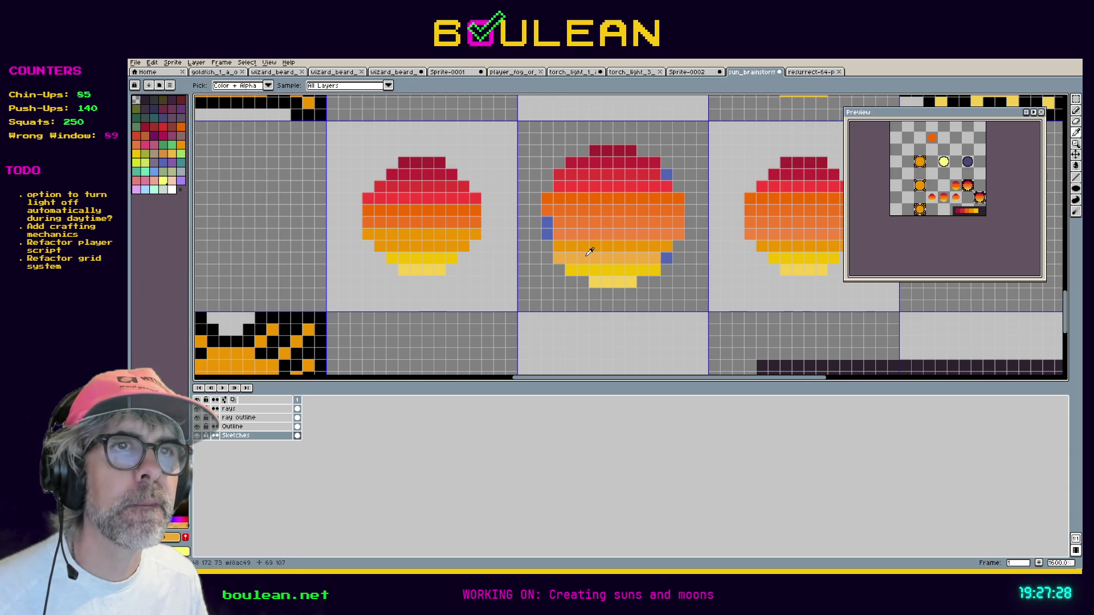
pyautogui.moveTo(467, 245); pyautogui.dragTo(378, 245)
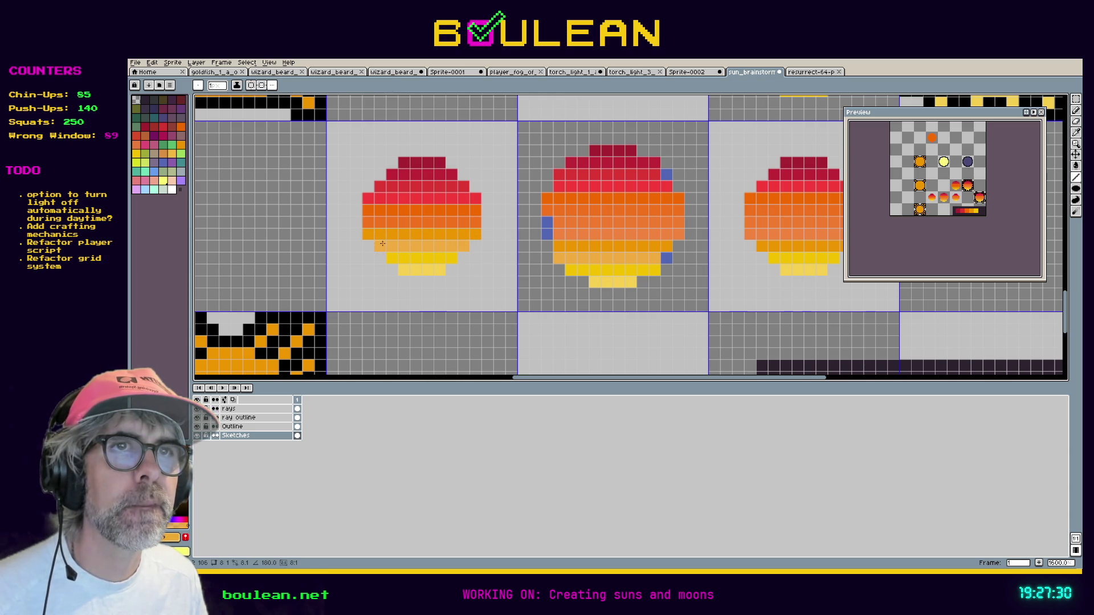
# Compare the suns and check the current yellow in the colour editor.
pyautogui.press('alt')
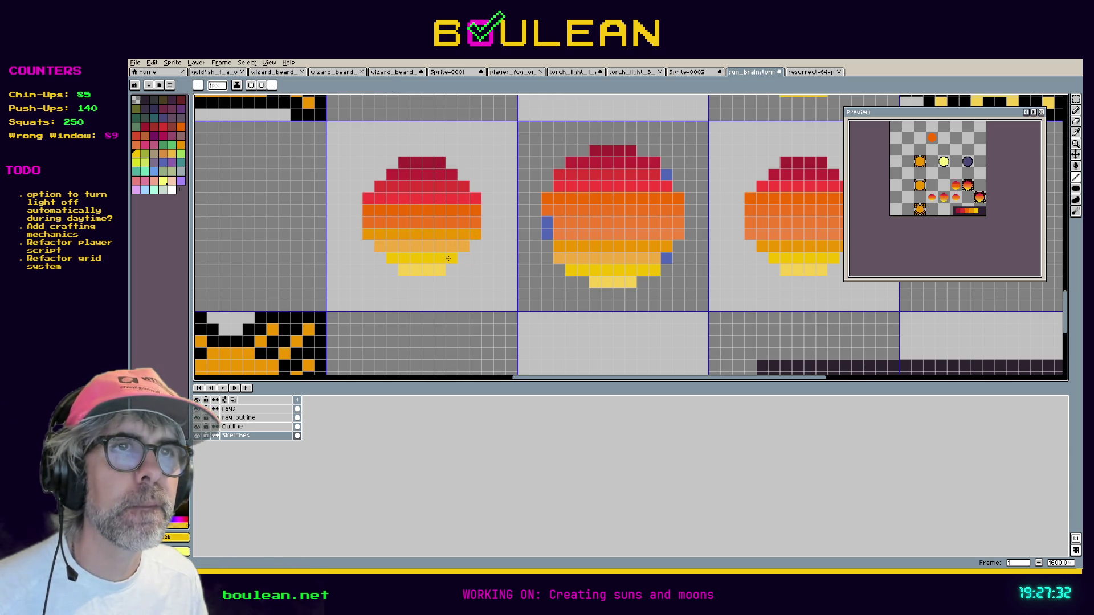
pyautogui.press('alt')
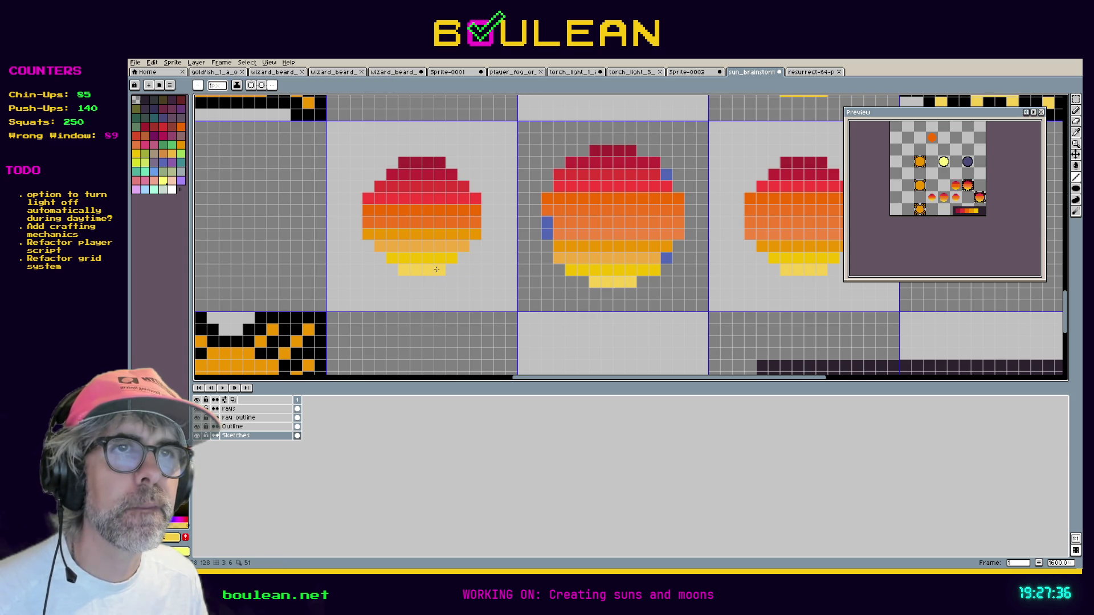
pyautogui.scroll(-3, 636, 293)
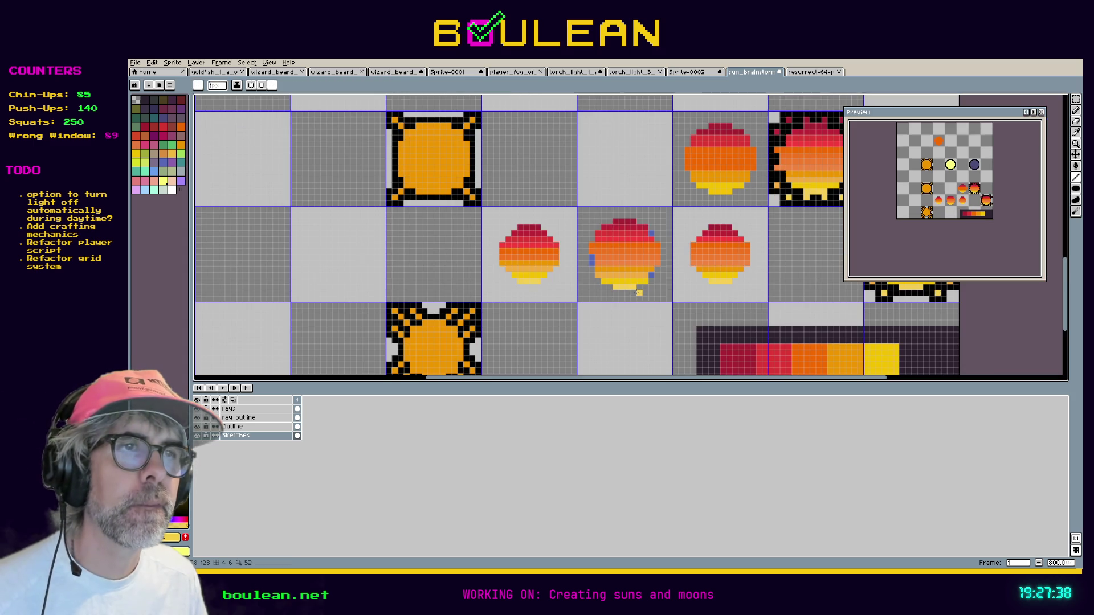
pyautogui.press('alt')
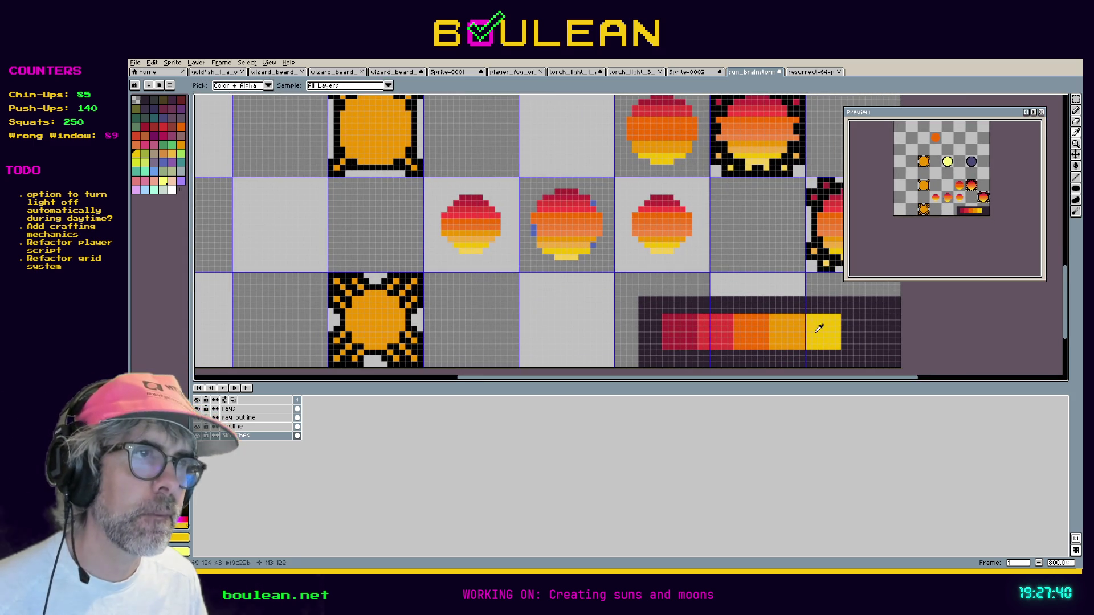
pyautogui.scroll(3, 478, 257)
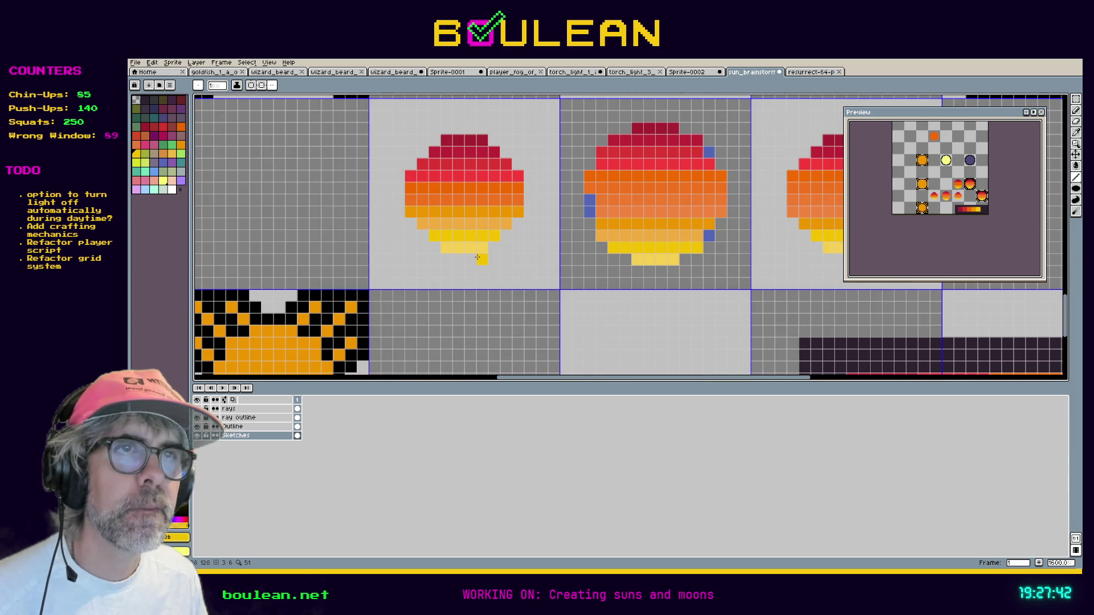
pyautogui.scroll(-3, 477, 257)
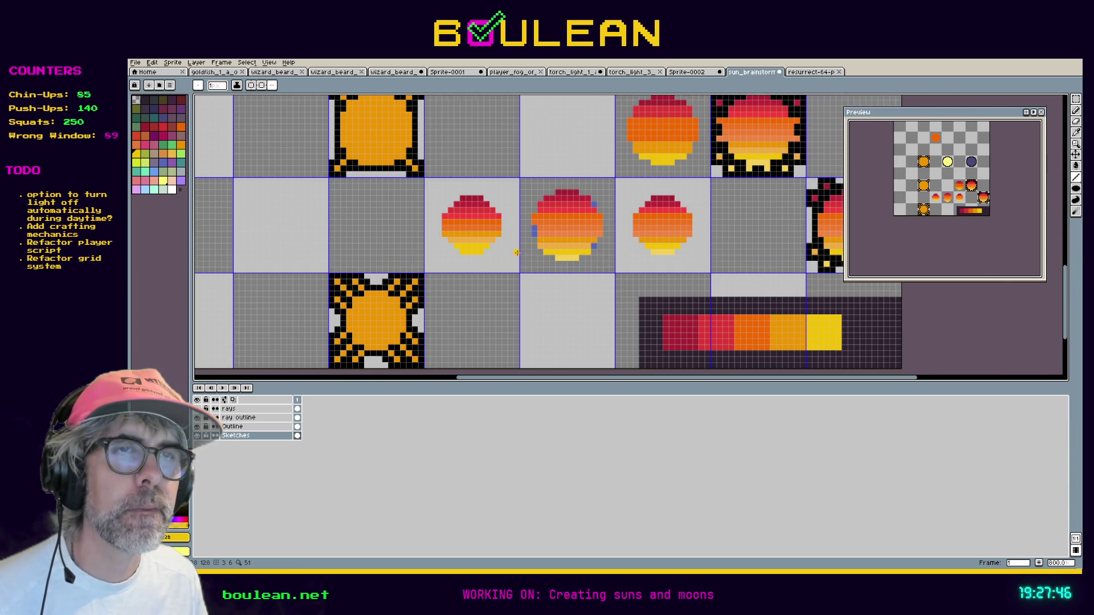
pyautogui.scroll(3, 516, 252)
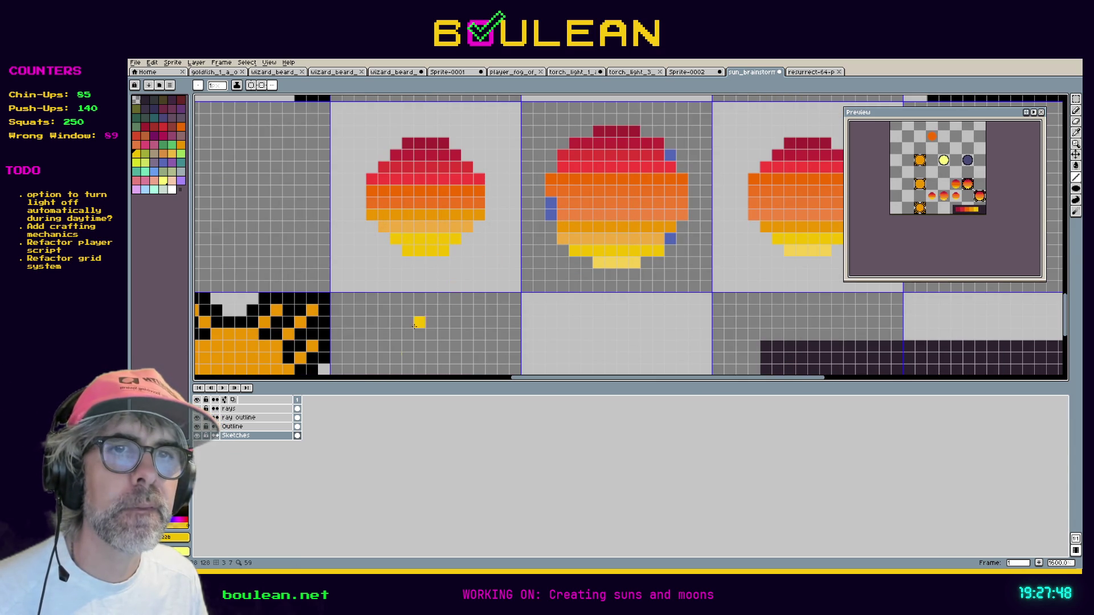
pyautogui.click(178, 537)
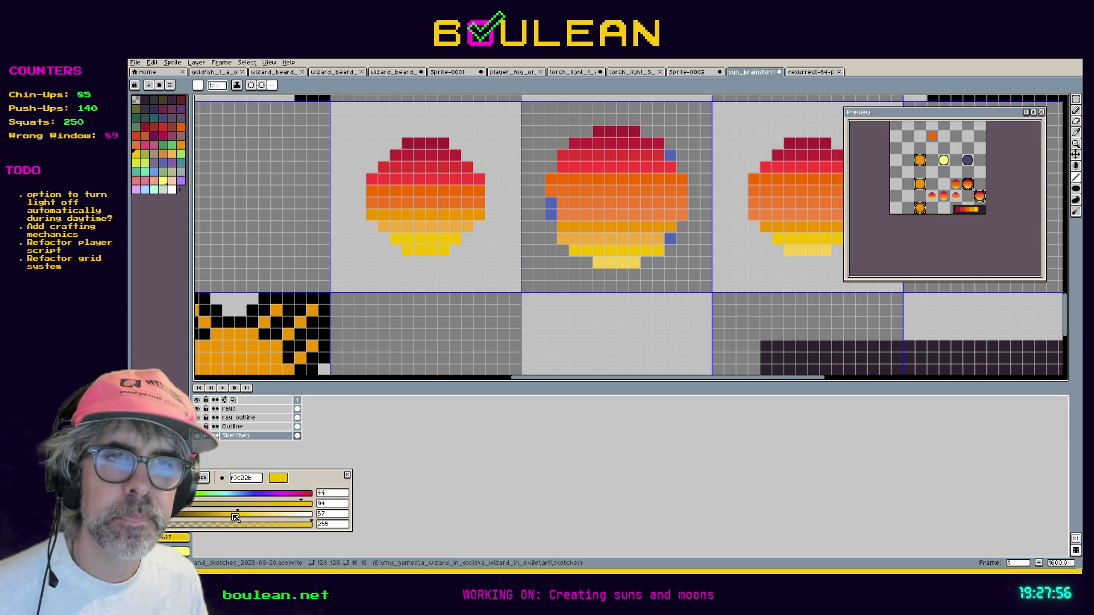
pyautogui.press('Return')
# Paint a test yellow pixel below the suns and save the sprite.
pyautogui.click(551, 322)
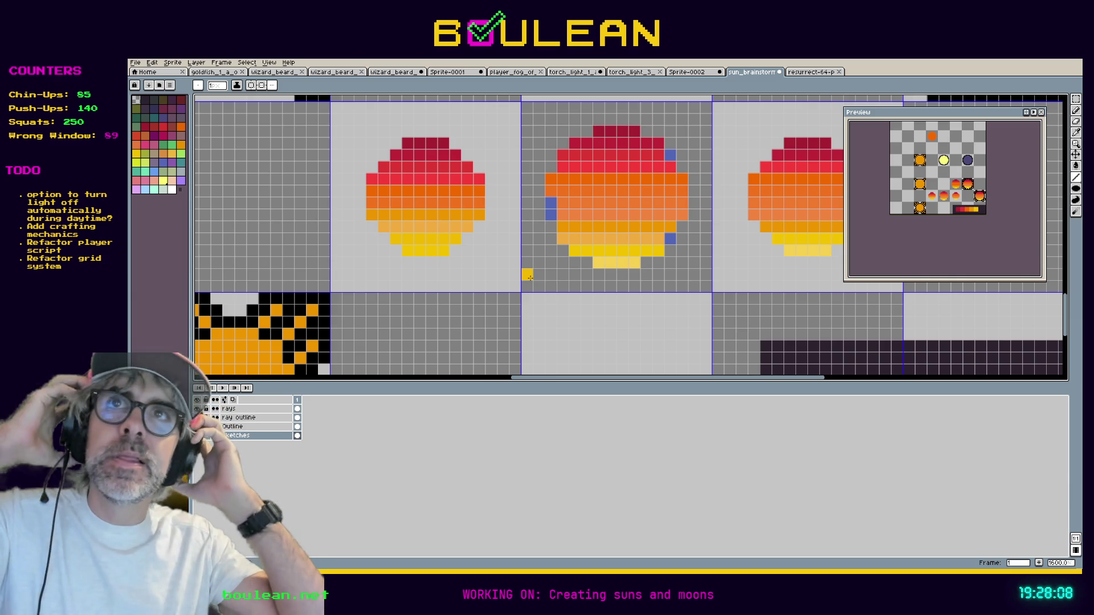
pyautogui.moveTo(405, 277); pyautogui.dragTo(525, 313)
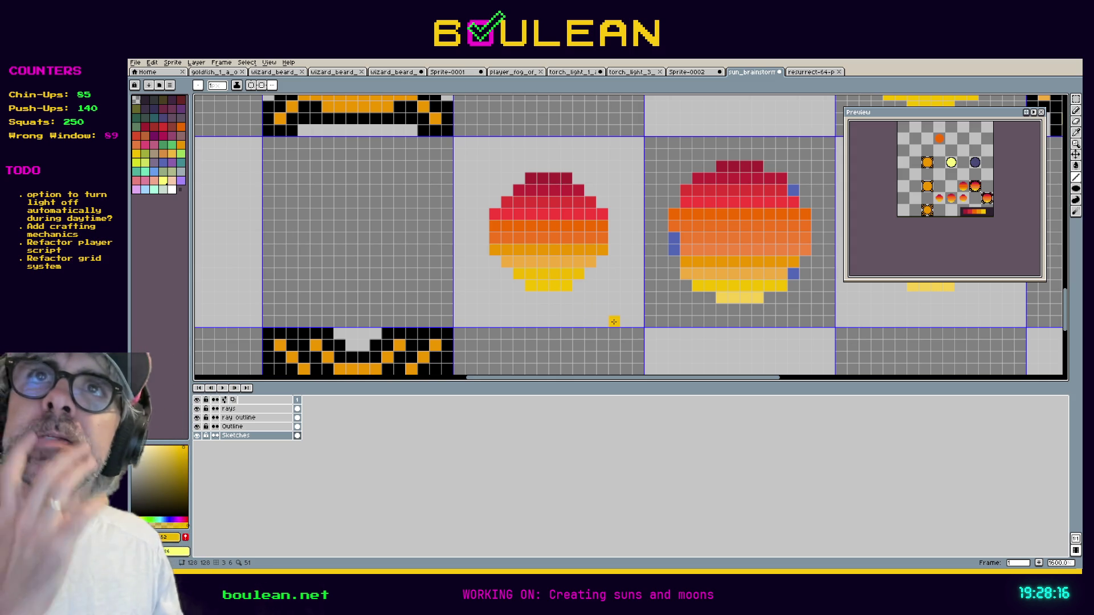
pyautogui.hotkey('ctrl', 's')
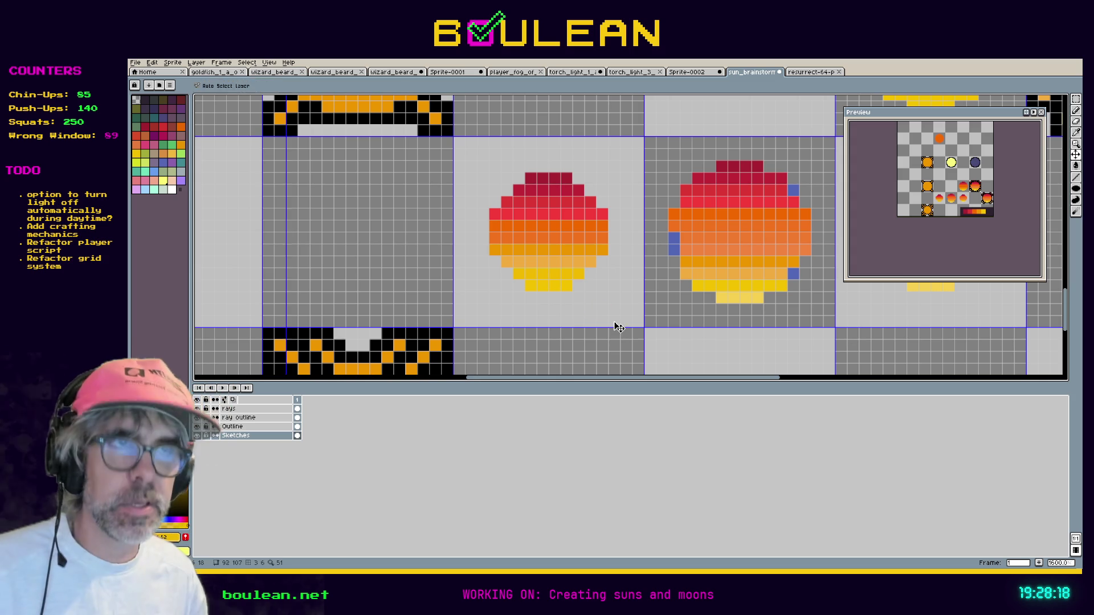
# Center the left sun in the view and switch drawing to the Outline layer.
pyautogui.scroll(2, 610, 318)
pyautogui.scroll(-2, 575, 294)
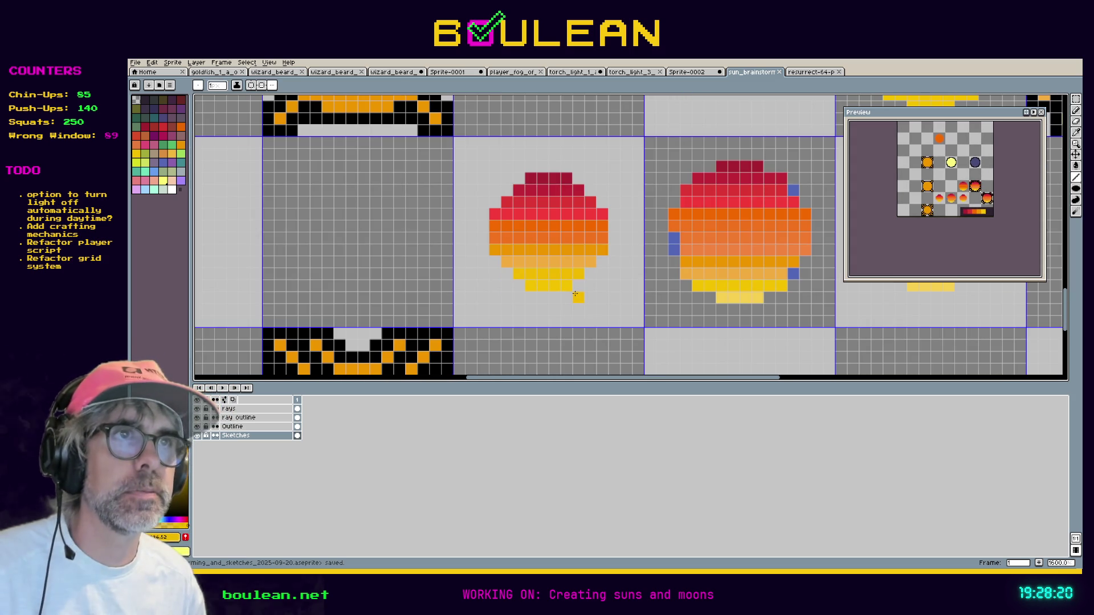
pyautogui.moveTo(536, 239); pyautogui.dragTo(619, 269)
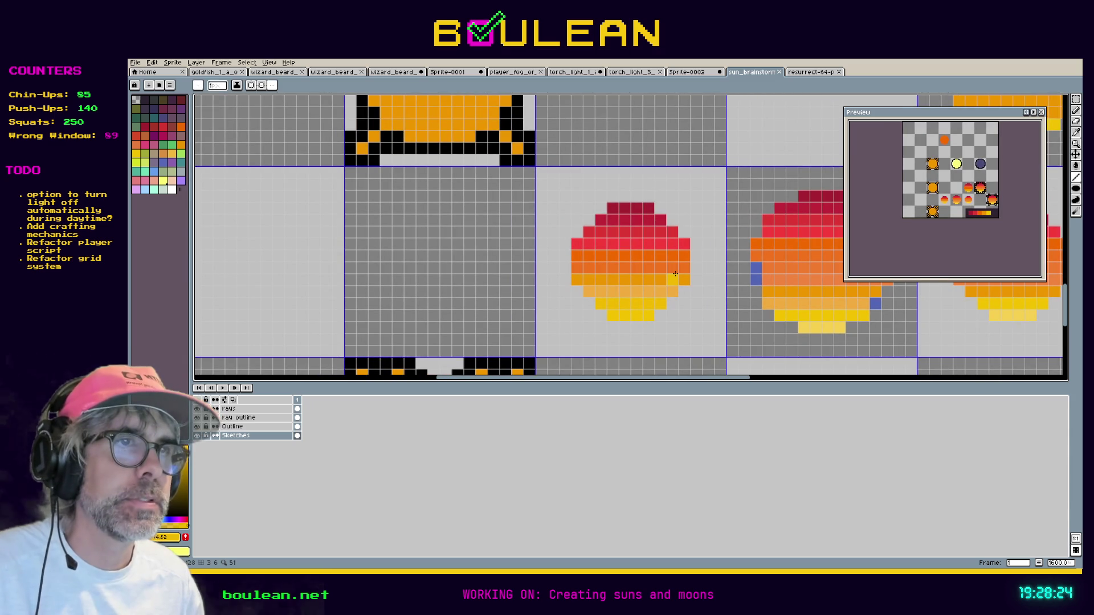
pyautogui.scroll(1, 650, 268)
pyautogui.scroll(-1, 649, 268)
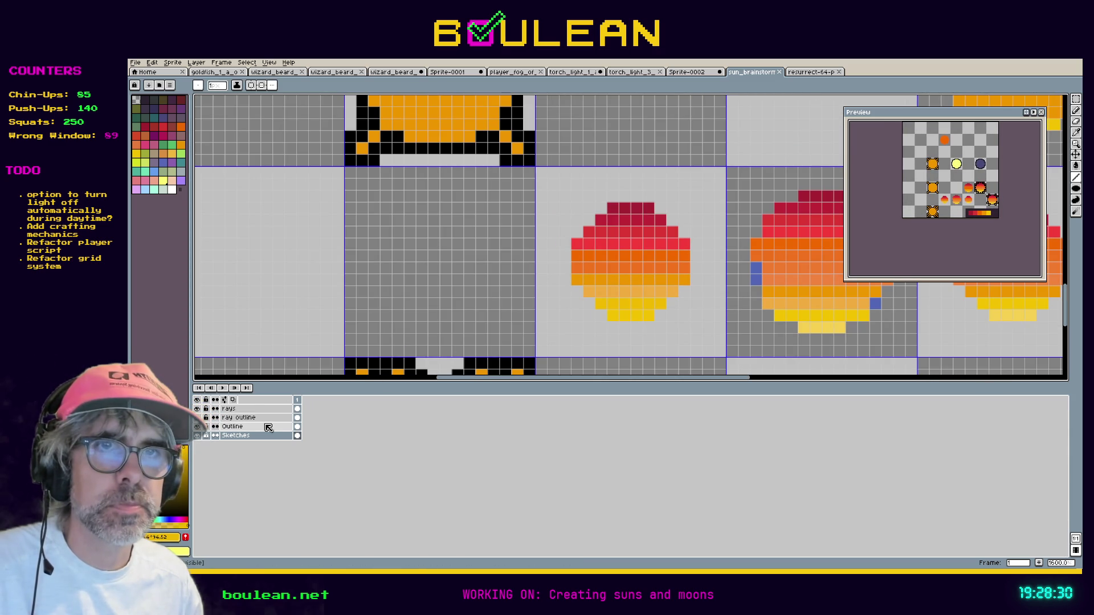
pyautogui.press('Up')
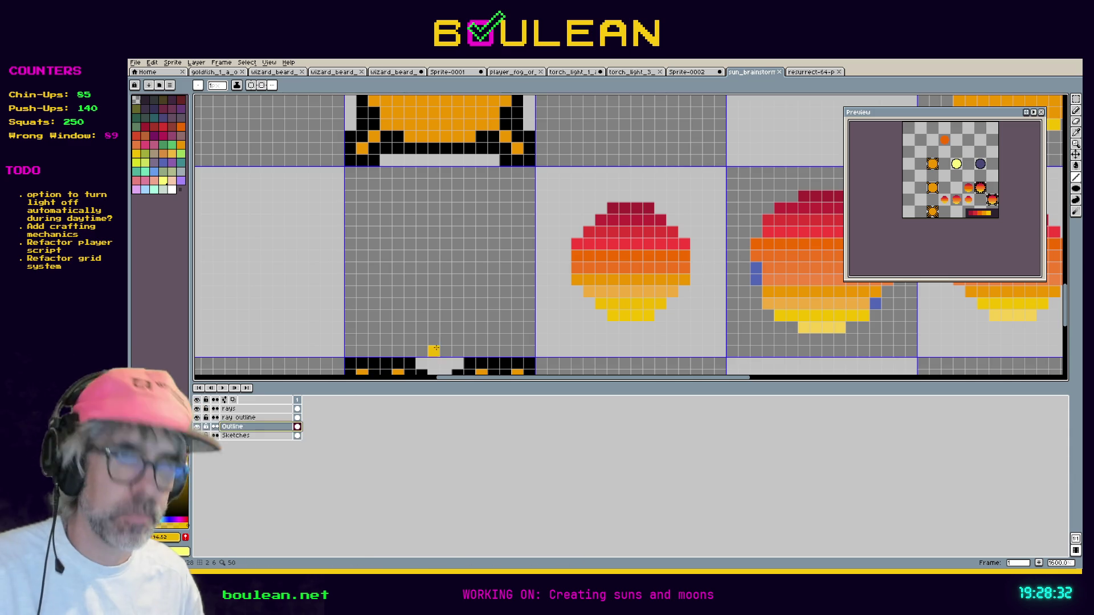
# Draw black outline pixels beneath the sun, up its right edge and down its left edge.
pyautogui.press('i')
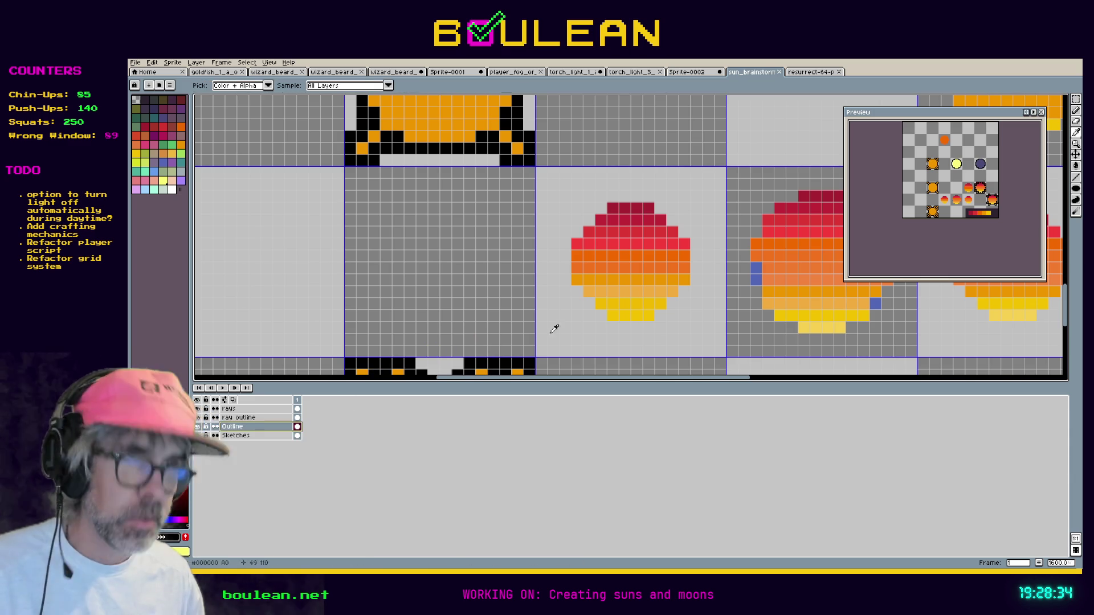
pyautogui.press('b')
pyautogui.click(601, 328)
pyautogui.moveTo(601, 327)
pyautogui.mouseDown()
pyautogui.moveTo(664, 327)
pyautogui.moveTo(698, 277)
pyautogui.moveTo(697, 249)
pyautogui.mouseUp()
pyautogui.click(672, 303)
pyautogui.click(683, 291)
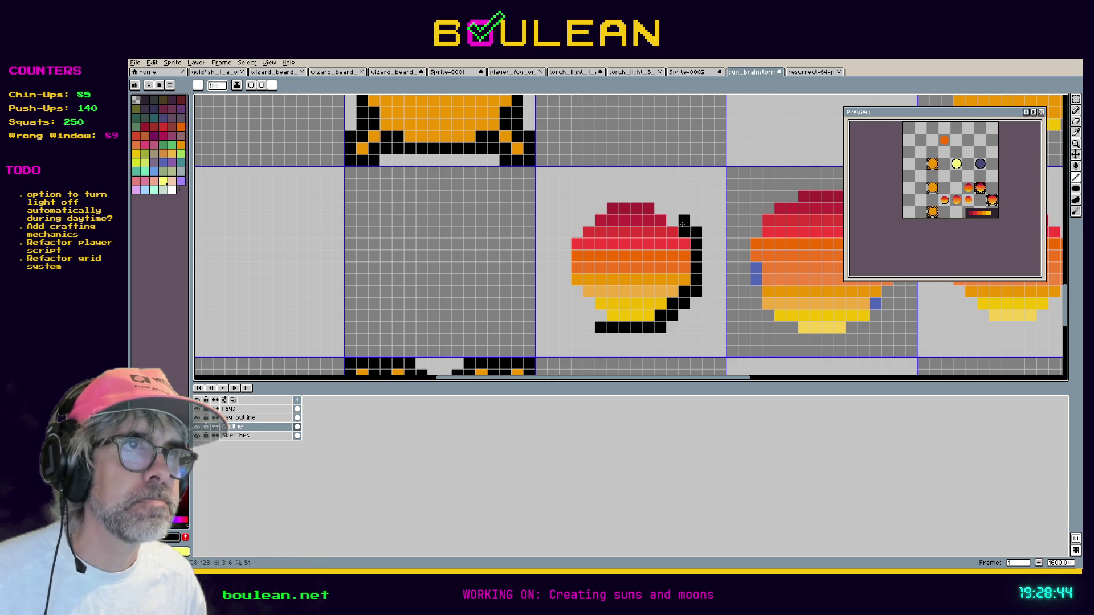
pyautogui.moveTo(682, 224)
pyautogui.mouseDown()
pyautogui.moveTo(660, 197)
pyautogui.moveTo(622, 199)
pyautogui.mouseUp()
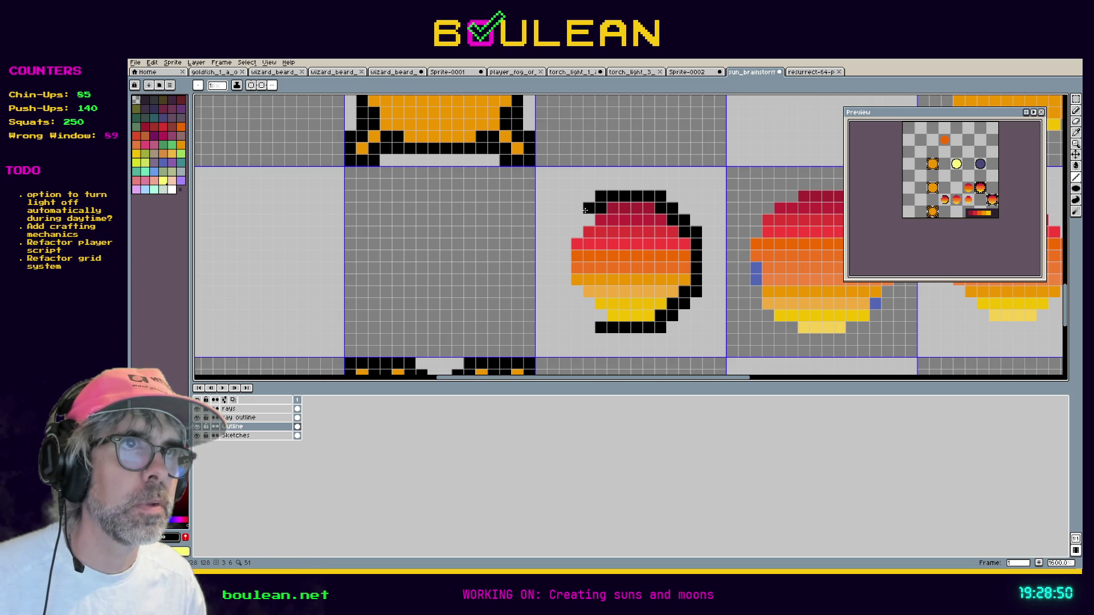
pyautogui.moveTo(572, 231)
pyautogui.mouseDown()
pyautogui.moveTo(566, 278)
pyautogui.moveTo(589, 314)
pyautogui.mouseUp()
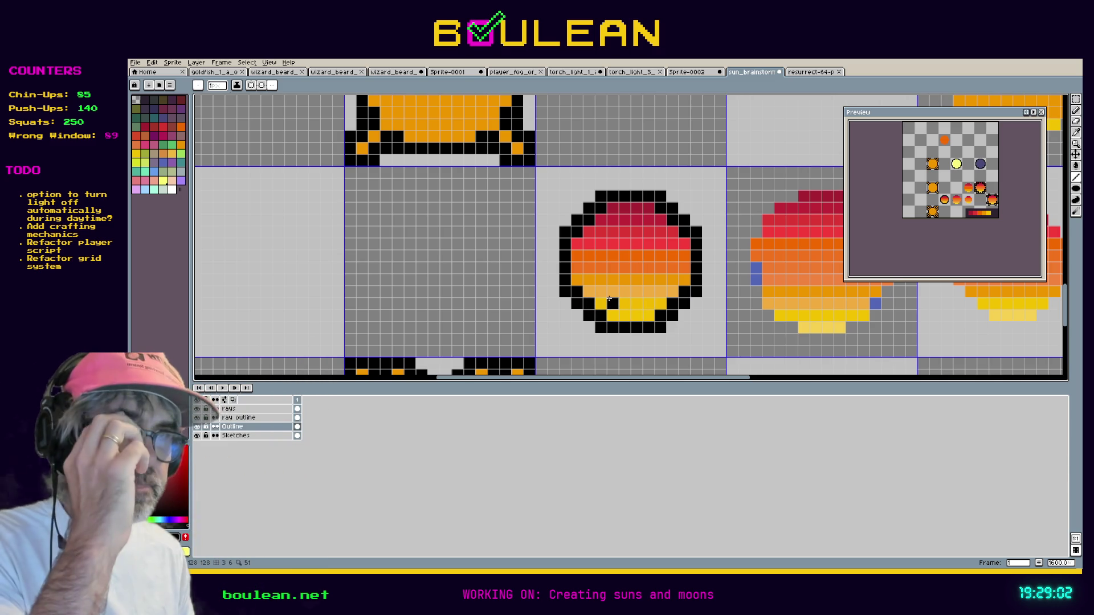
# Place two yellow ray dots below the sun and two dark red dots above.
pyautogui.press('i')
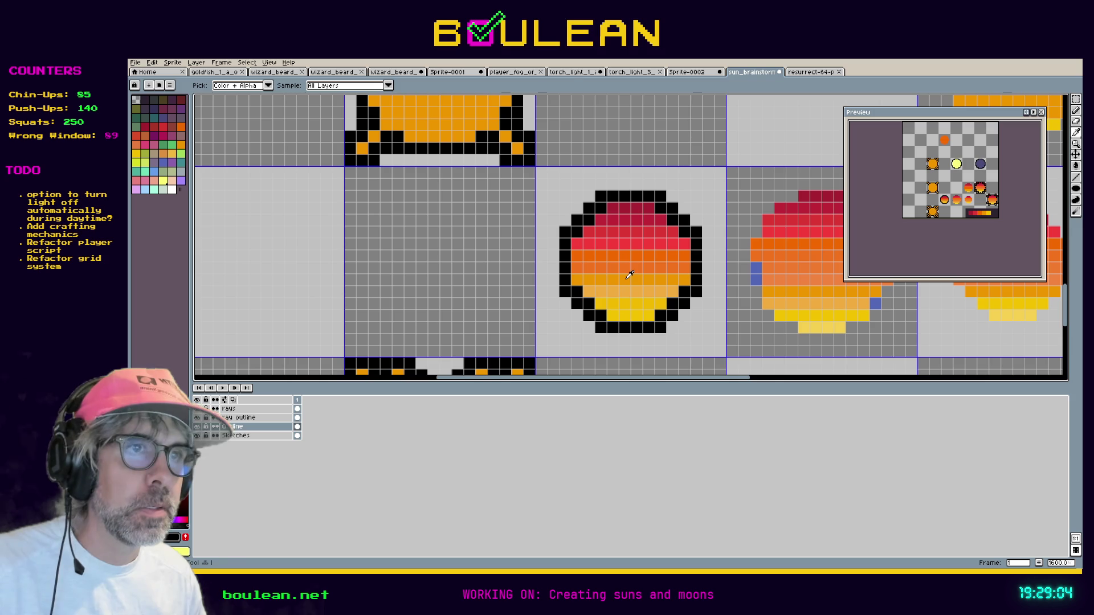
pyautogui.keyDown('alt'); pyautogui.click(621, 307); pyautogui.keyUp('alt')
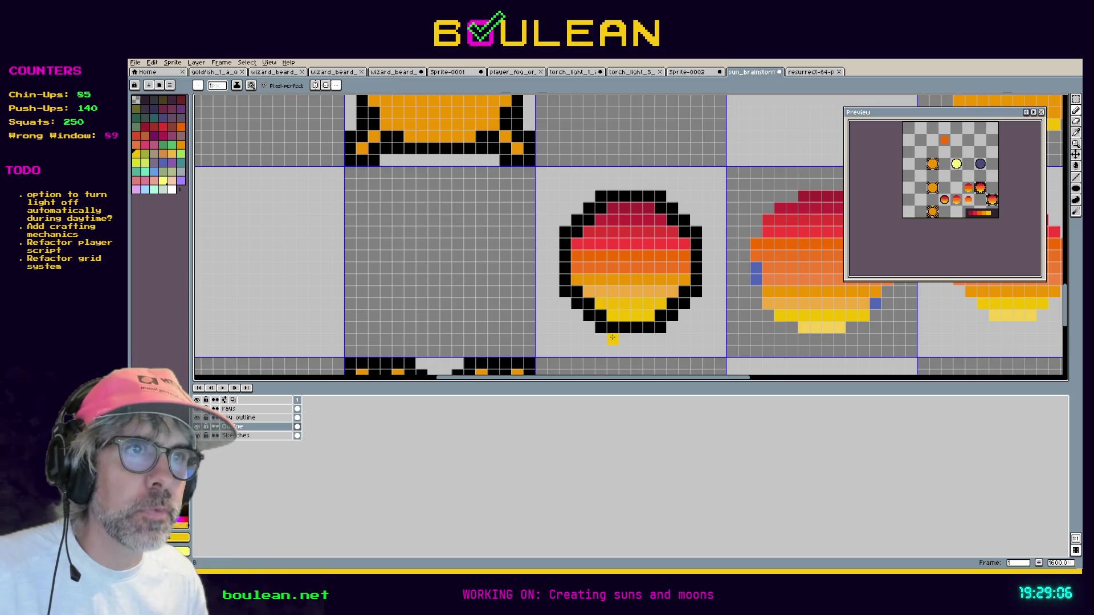
pyautogui.click(613, 338)
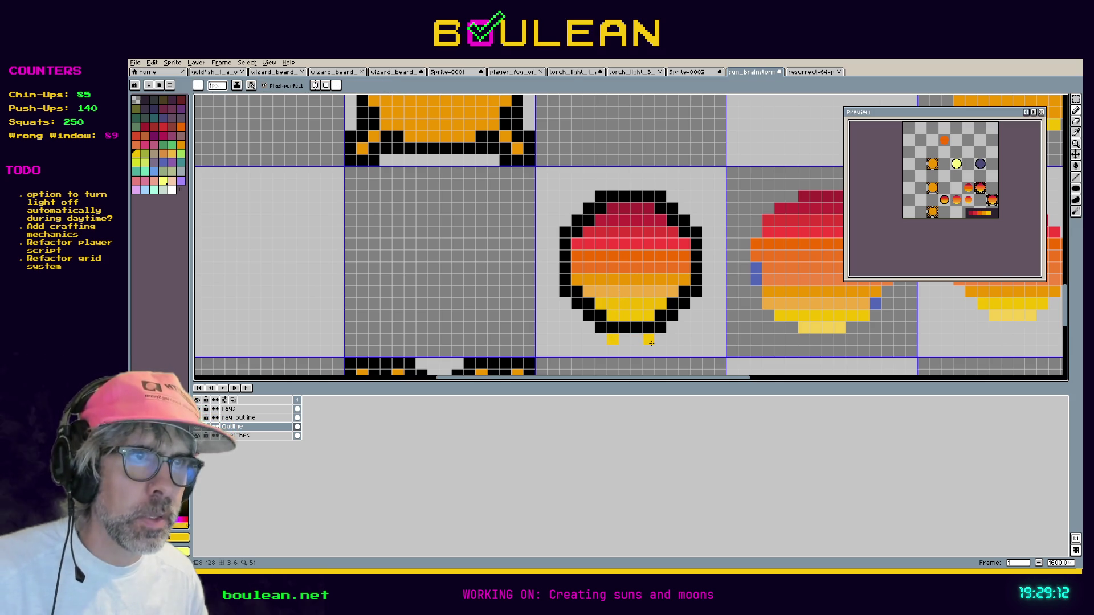
pyautogui.click(649, 340)
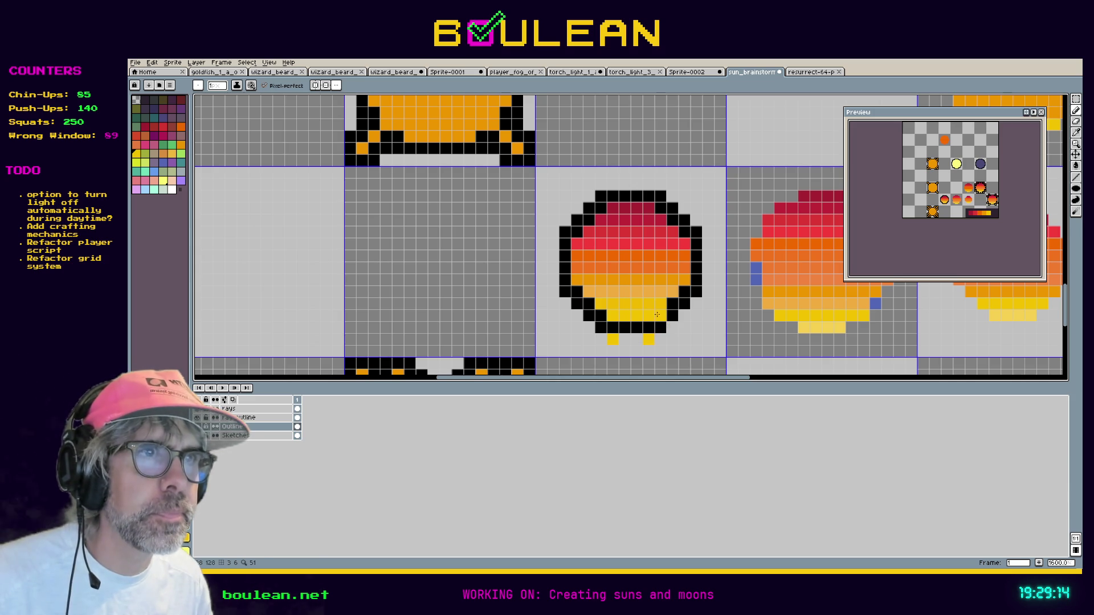
pyautogui.press('i')
pyautogui.click(646, 200)
pyautogui.press('b')
pyautogui.click(648, 183)
pyautogui.click(625, 183)
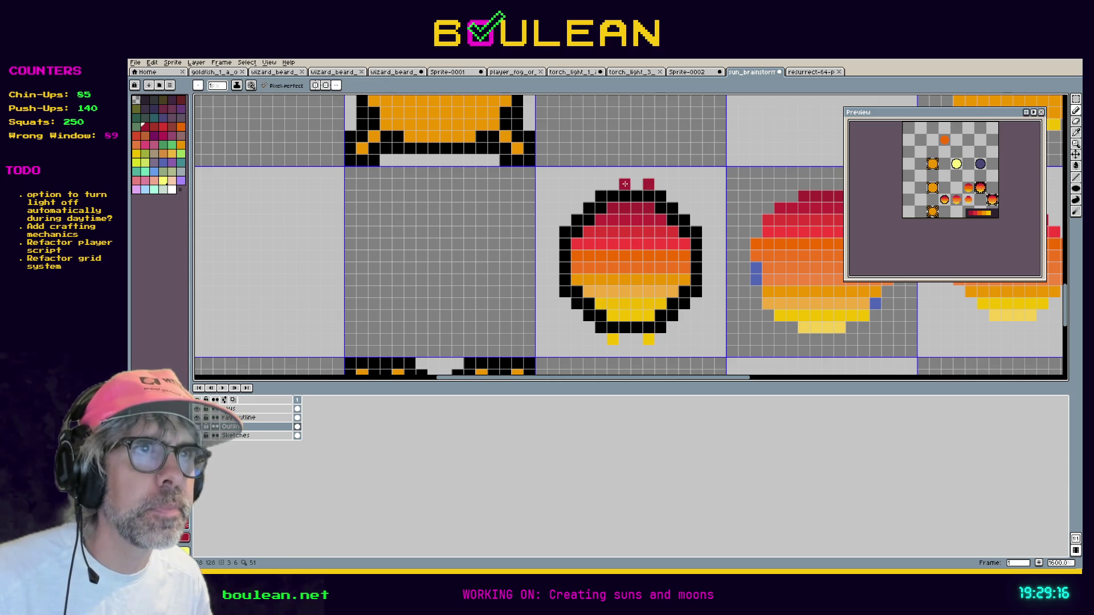
# Place a red and an orange ray dot on the sun's left side.
pyautogui.press('i')
pyautogui.click(577, 245)
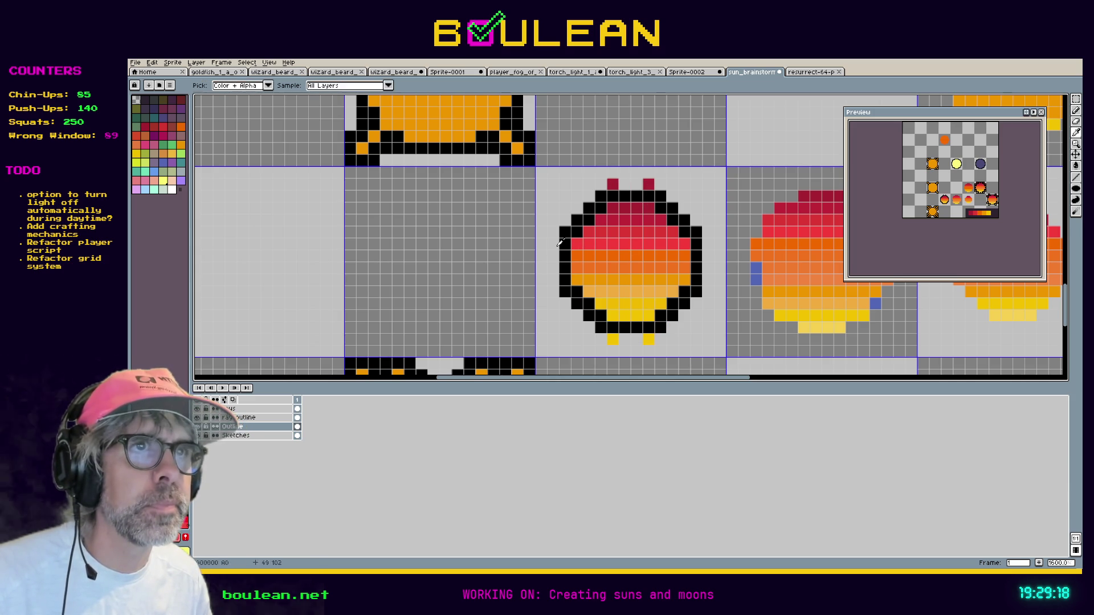
pyautogui.press('b')
pyautogui.click(546, 245)
pyautogui.press('i')
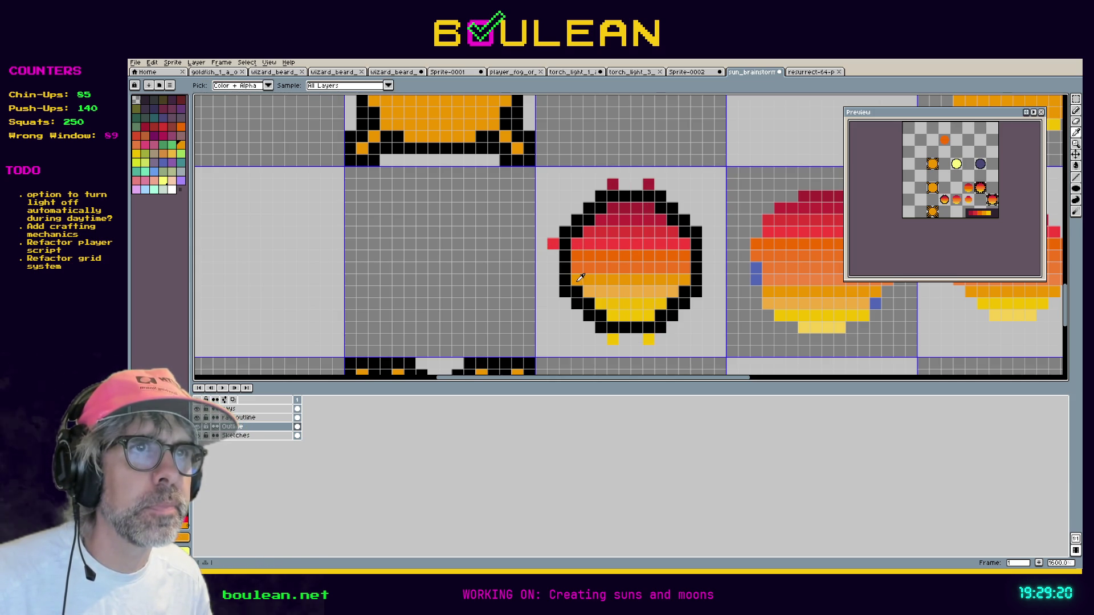
pyautogui.click(580, 278)
pyautogui.press('b')
pyautogui.click(551, 279)
# Place matching red and orange ray dots on the sun's right side.
pyautogui.press('i')
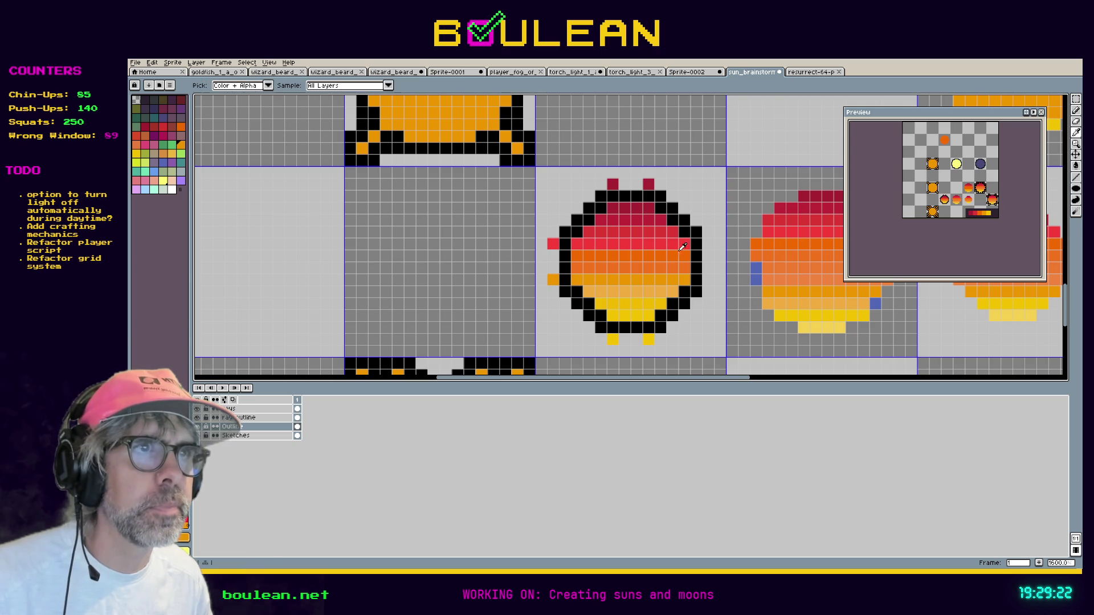
pyautogui.click(688, 242)
pyautogui.press('b')
pyautogui.click(708, 244)
pyautogui.press('i')
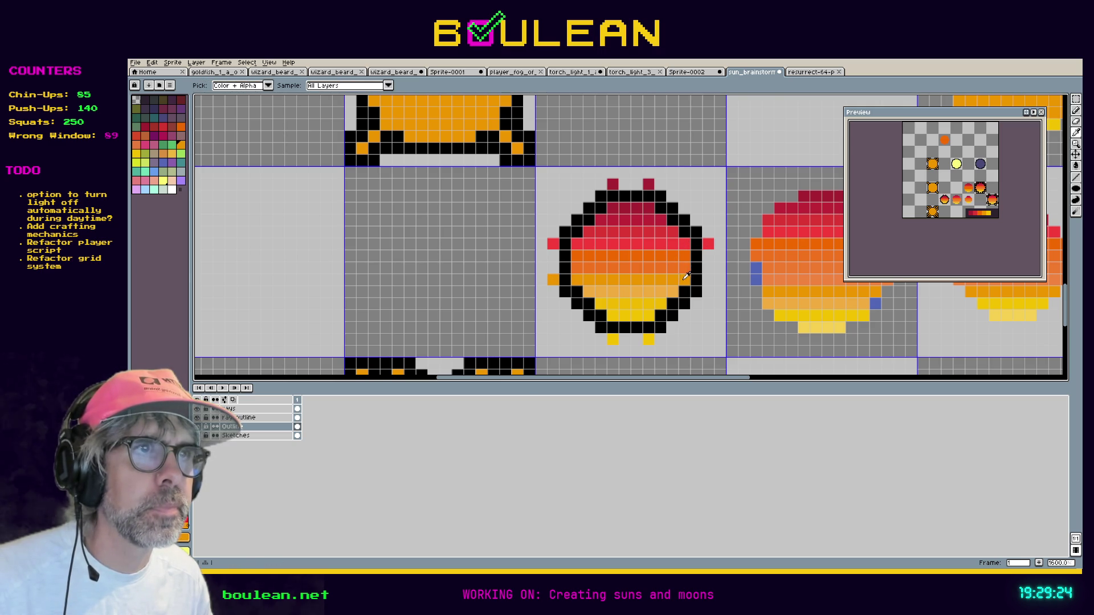
pyautogui.click(686, 278)
pyautogui.press('b')
pyautogui.click(708, 279)
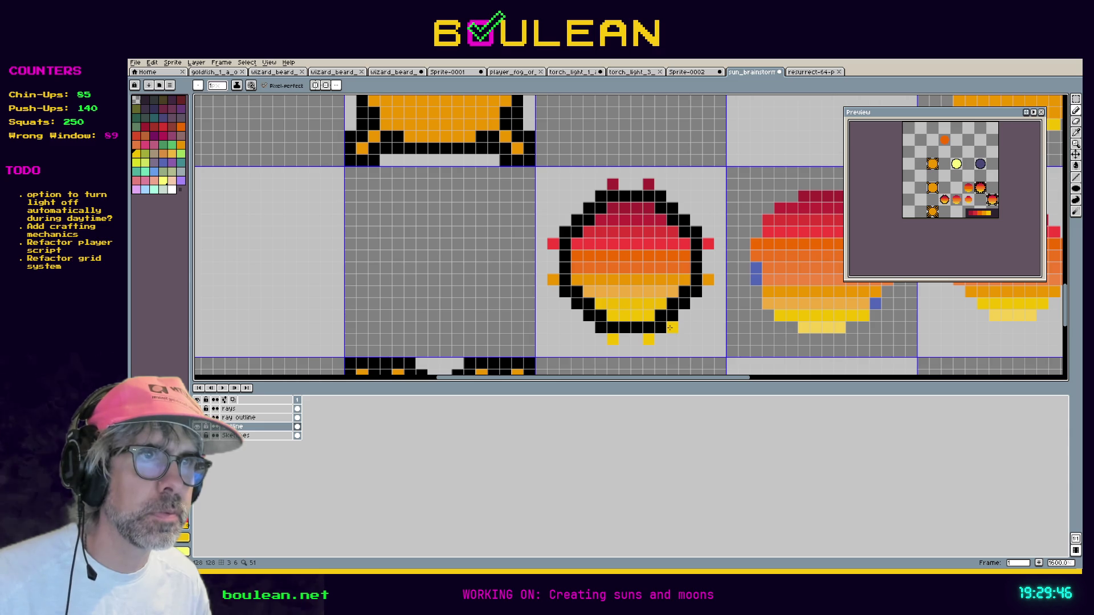
# Sample the sun's yellow and pencil yellow ray dots at the lower corners and diagonals, undoing one misplaced dot.
pyautogui.press('i')
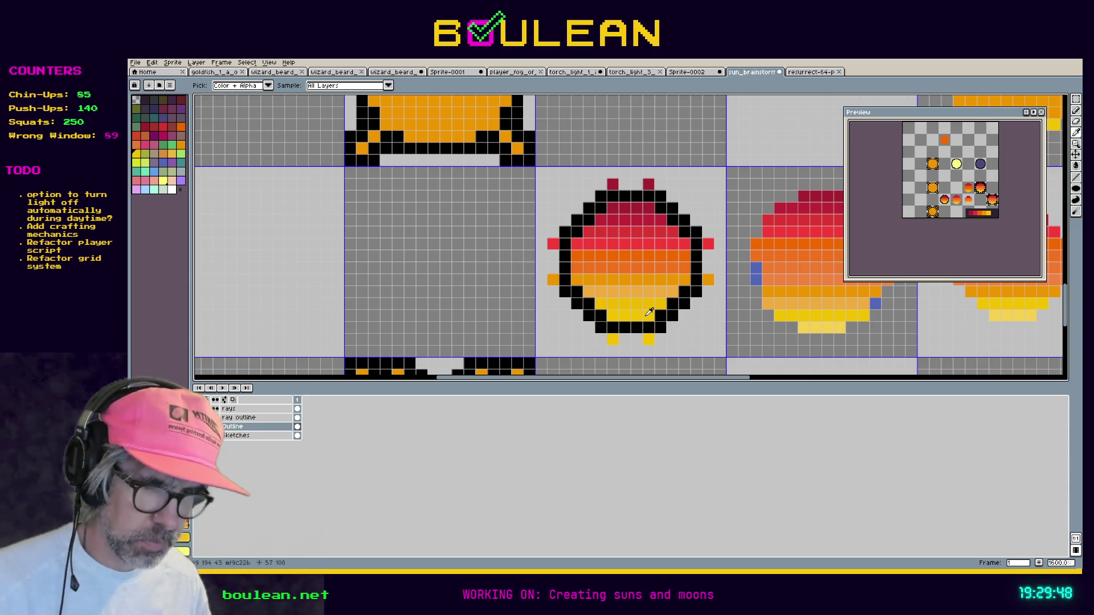
pyautogui.click(649, 312)
pyautogui.press('b')
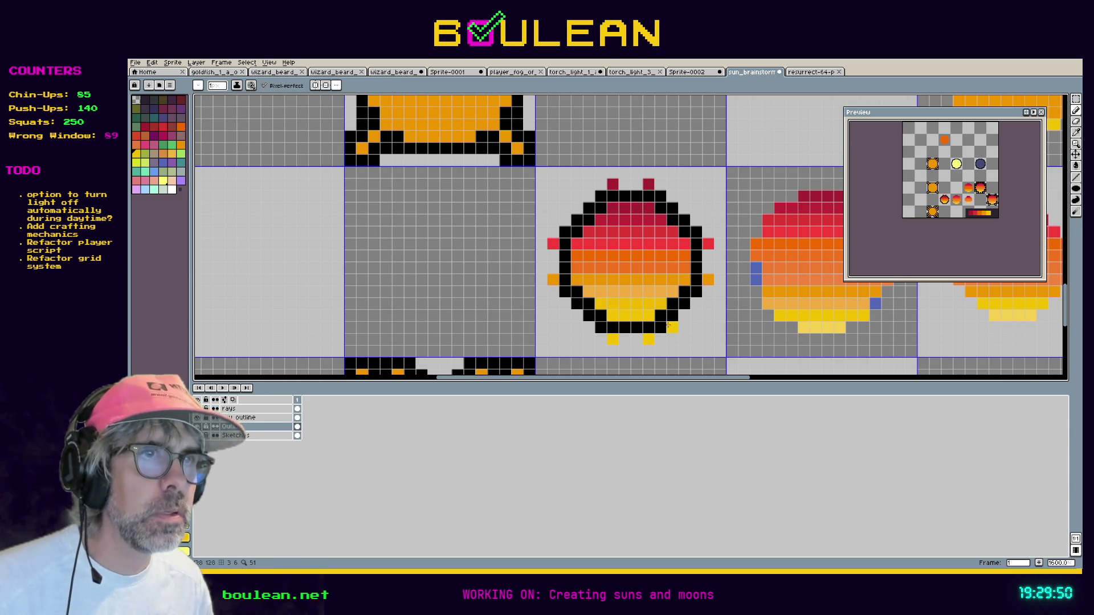
pyautogui.click(673, 325)
pyautogui.click(586, 327)
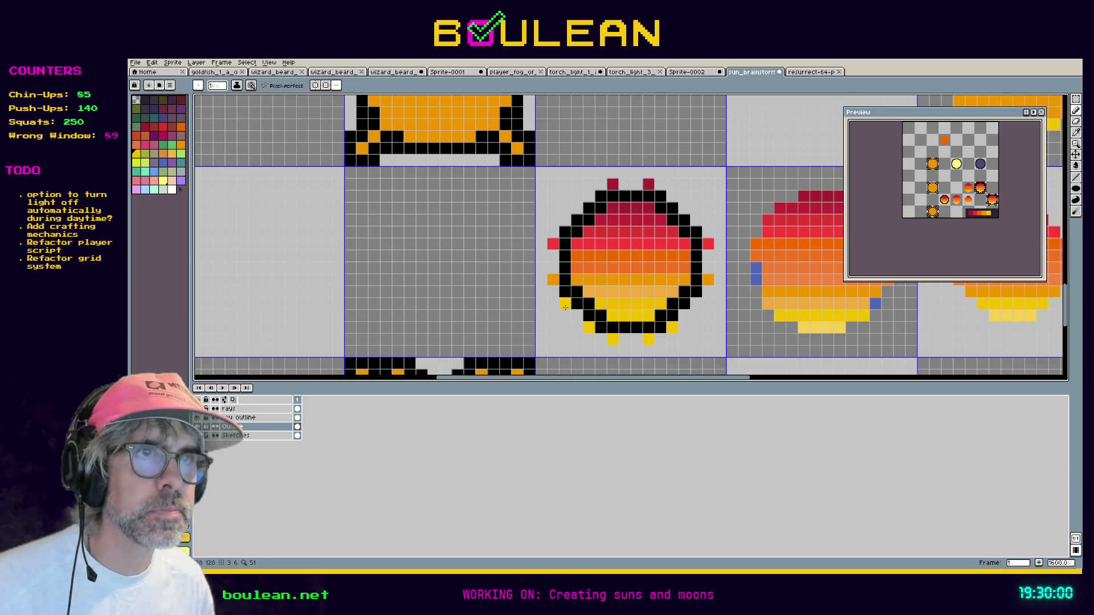
pyautogui.press('alt')
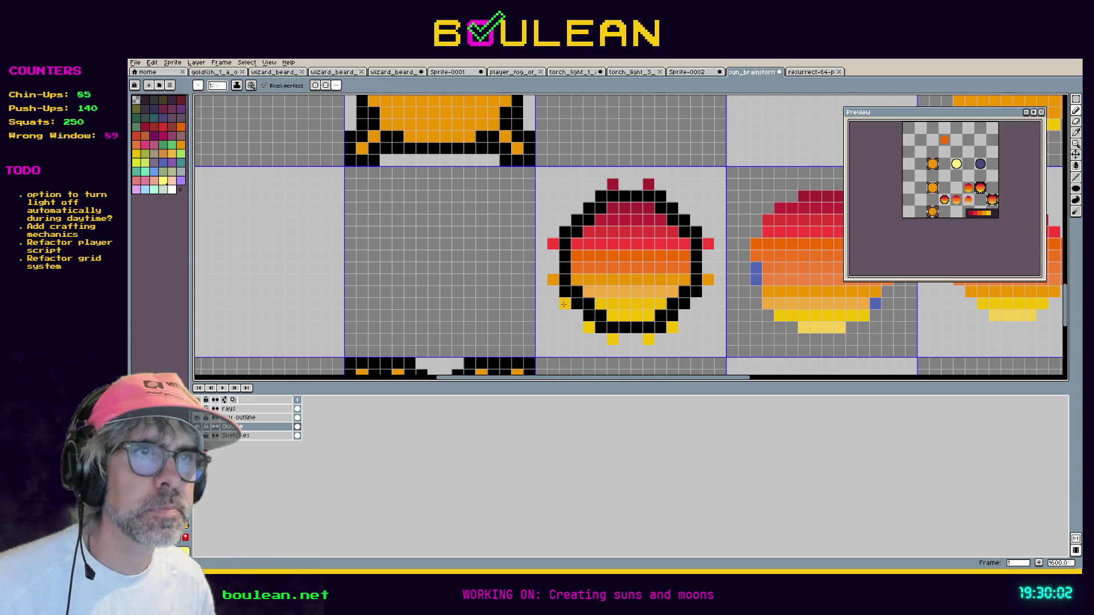
pyautogui.click(563, 304)
pyautogui.click(694, 308)
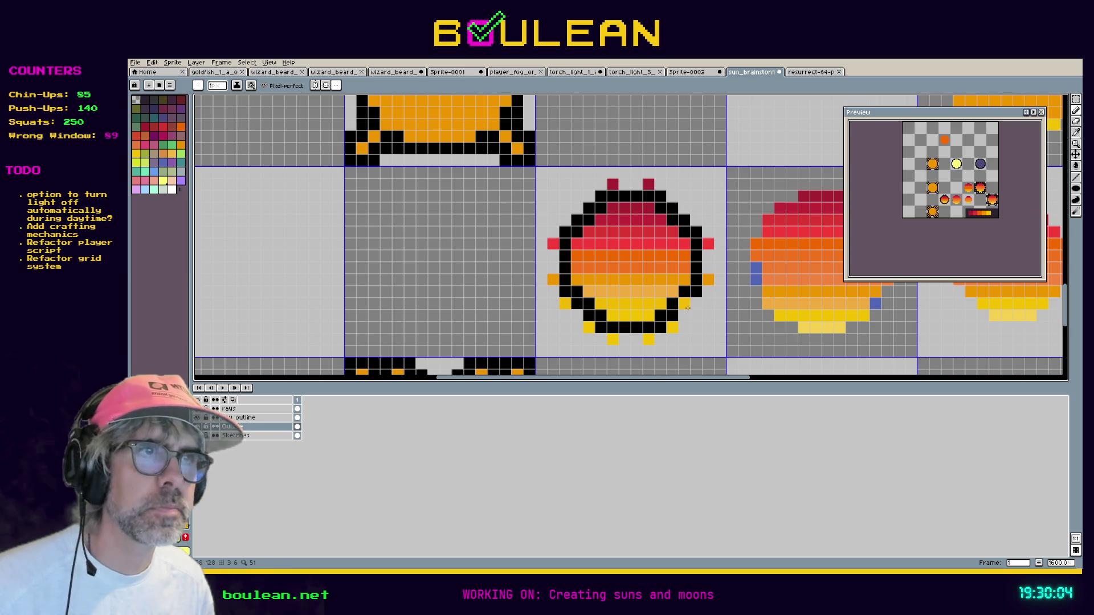
pyautogui.click(691, 218)
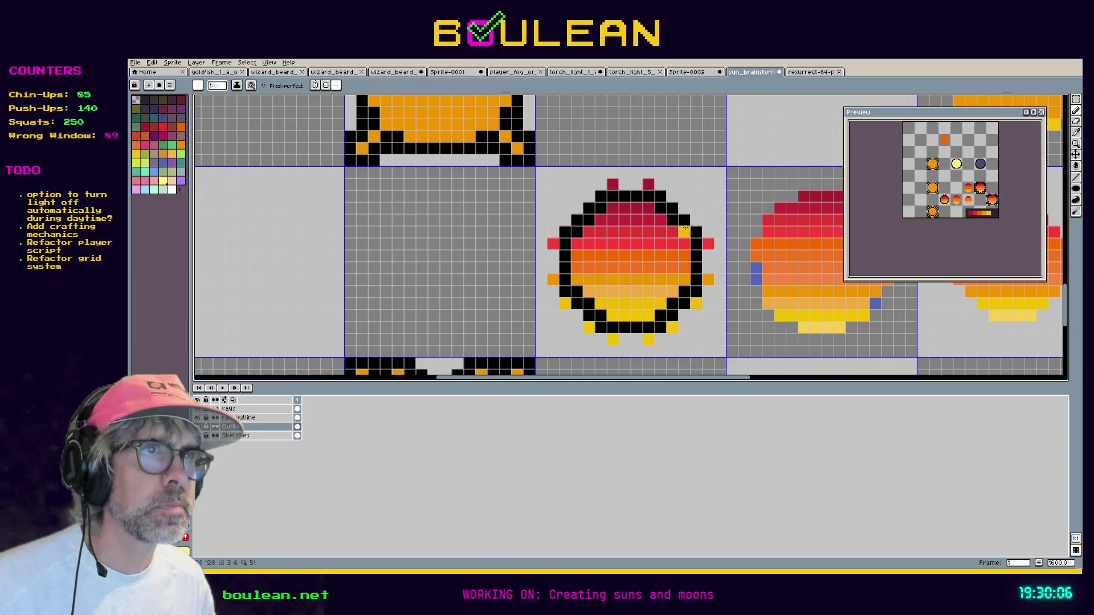
pyautogui.hotkey('ctrl', 'z')
# Sample red and place red and dark red ray dots on the upper-left and upper-right diagonals.
pyautogui.press('alt')
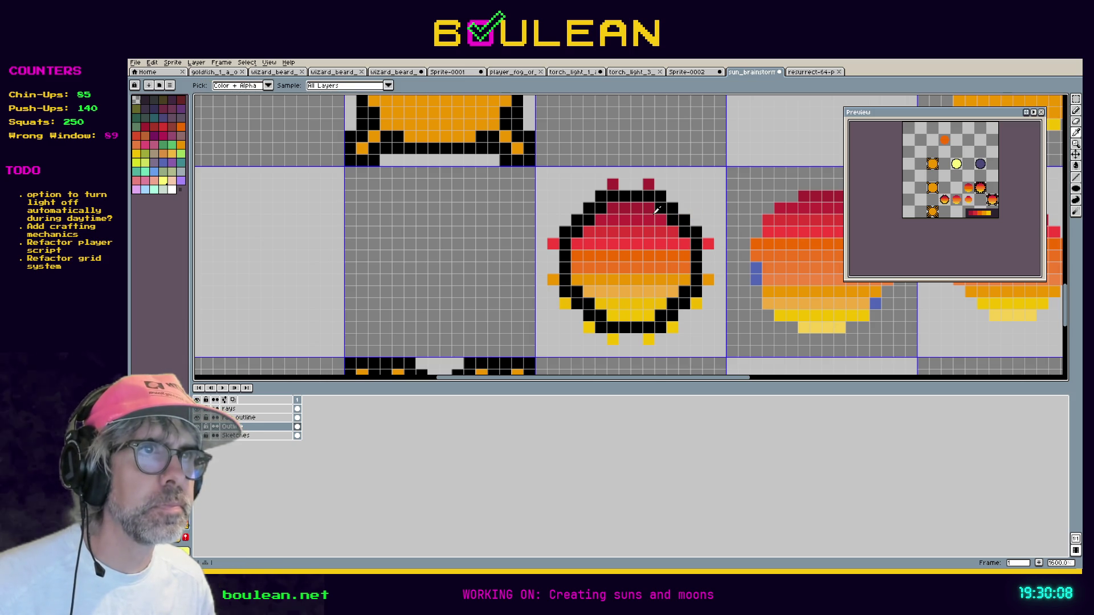
pyautogui.keyDown('alt'); pyautogui.click(672, 230); pyautogui.keyUp('alt')
pyautogui.click(696, 220)
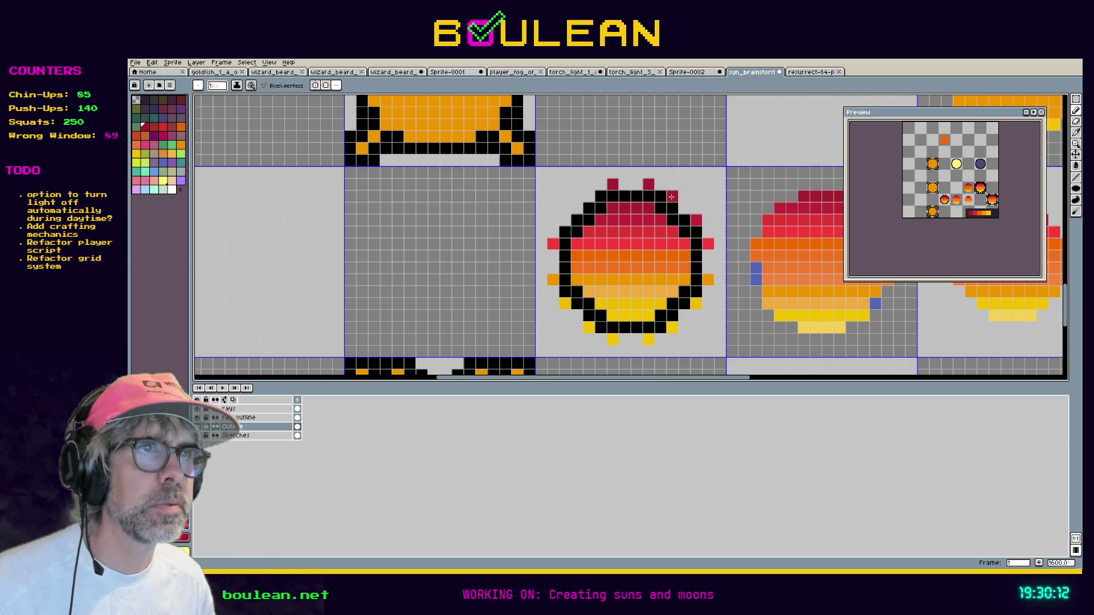
pyautogui.click(671, 196)
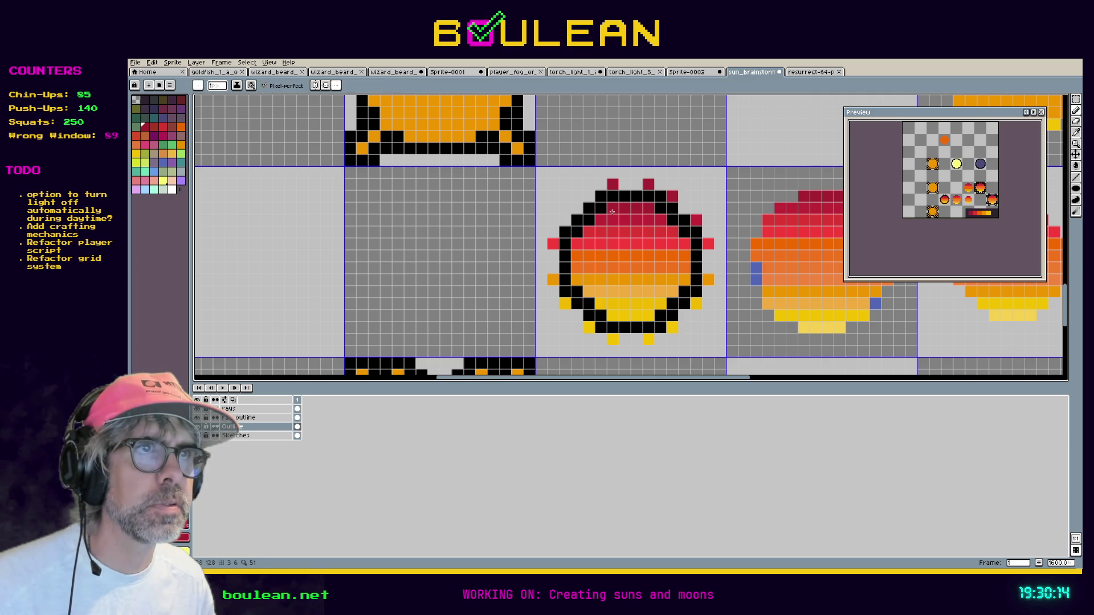
pyautogui.click(589, 197)
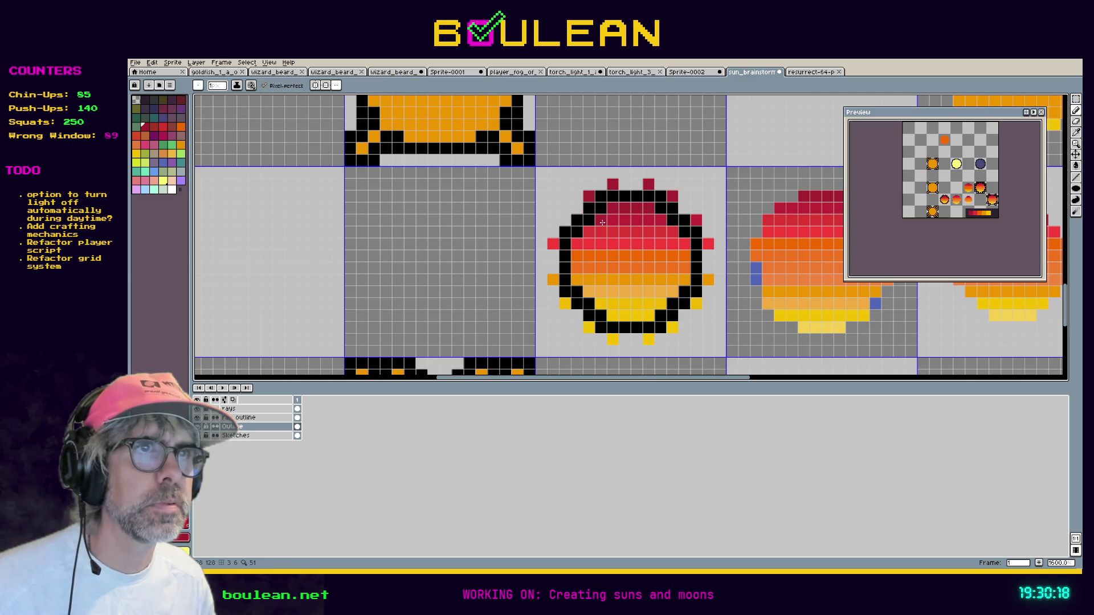
pyautogui.press('alt')
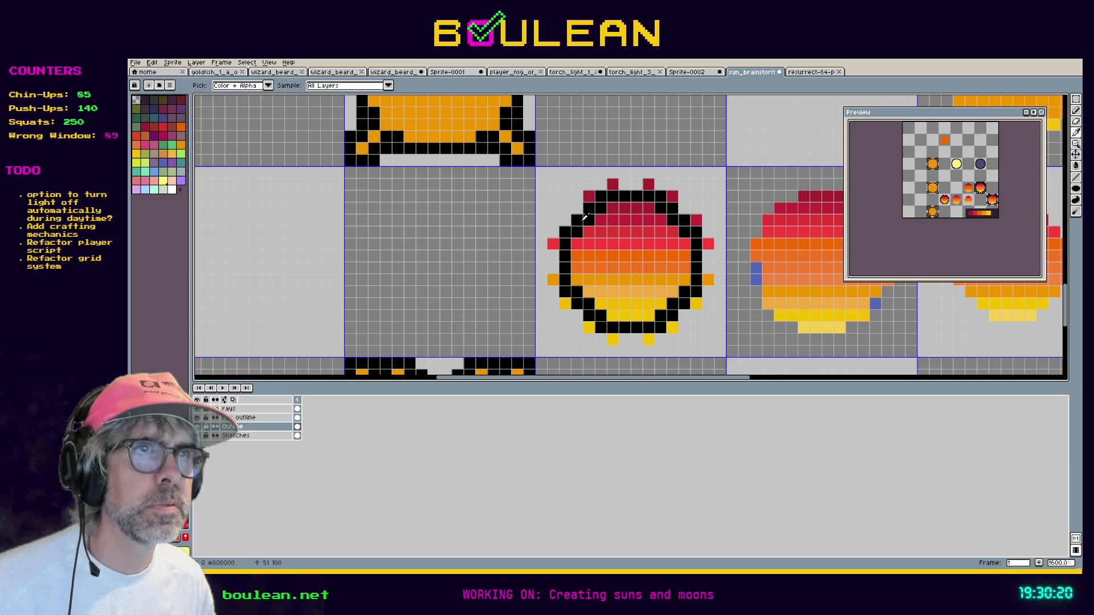
pyautogui.keyDown('alt'); pyautogui.click(590, 218); pyautogui.keyUp('alt')
pyautogui.click(562, 219)
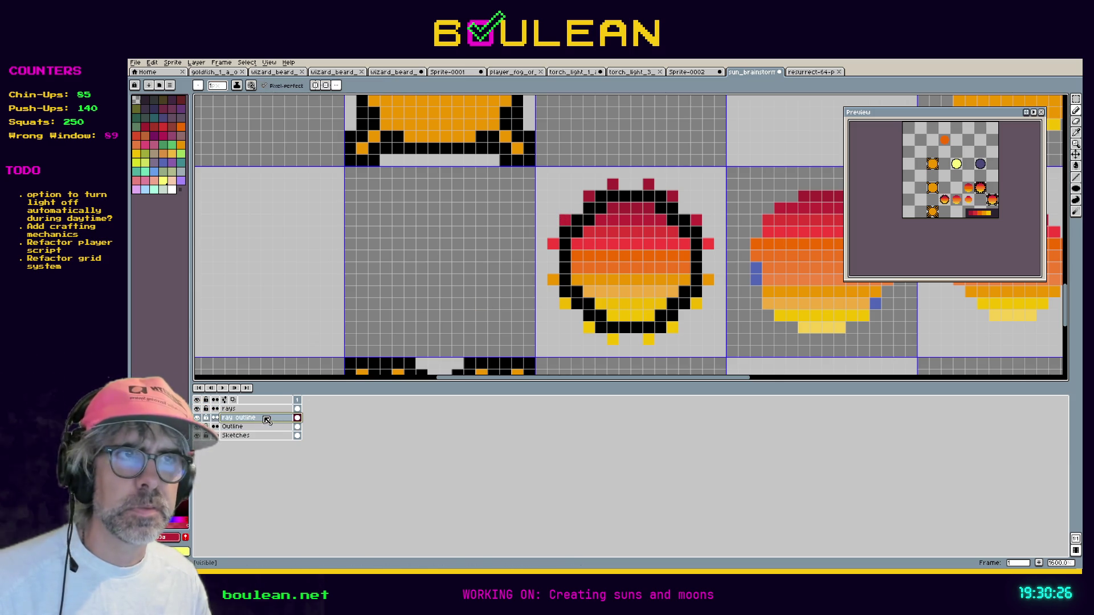
# Remove a stray red dot and outline the bottom yellow ray dots in black.
pyautogui.click(576, 315)
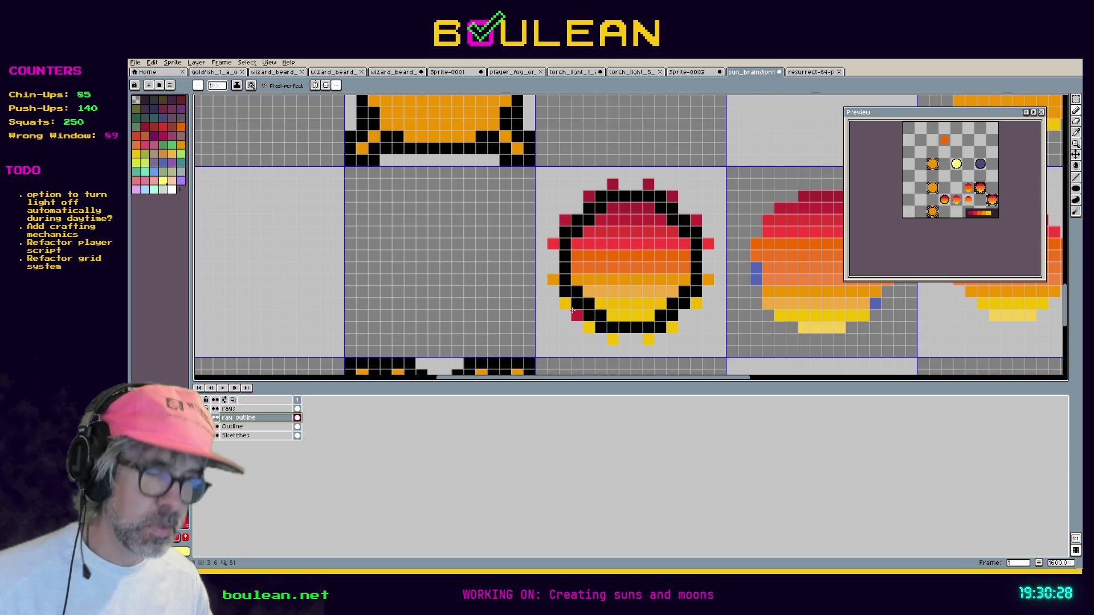
pyautogui.hotkey('ctrl', 'z')
pyautogui.keyDown('alt'); pyautogui.click(625, 328); pyautogui.keyUp('alt')
pyautogui.click(624, 339)
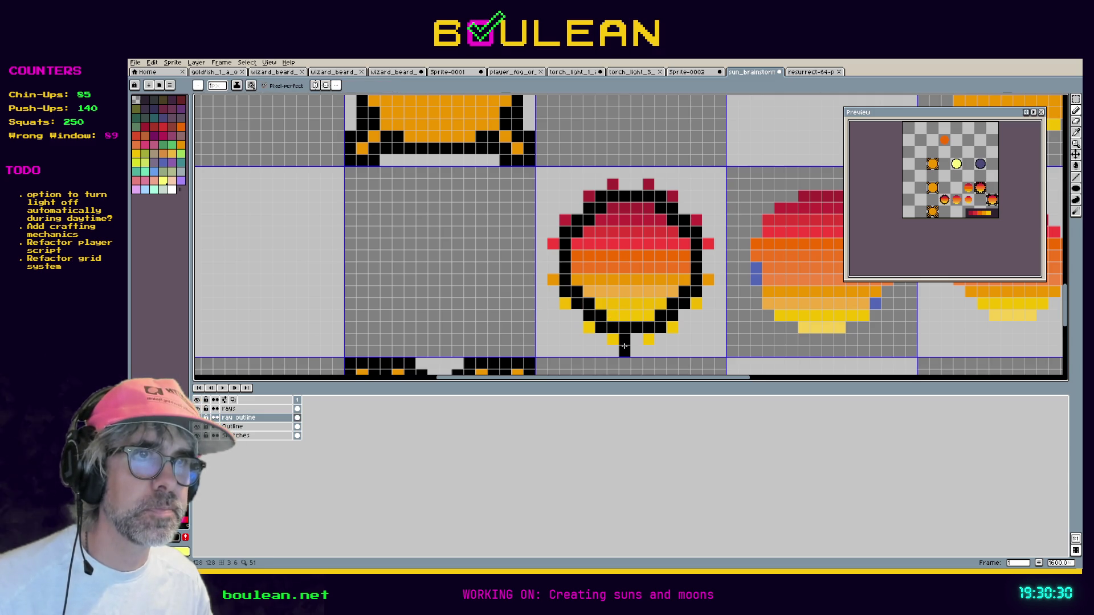
pyautogui.moveTo(624, 351); pyautogui.dragTo(597, 340)
# Extend the black outline around the lower-left and left-side ray dots, then hide the pixel grid.
pyautogui.click(589, 340)
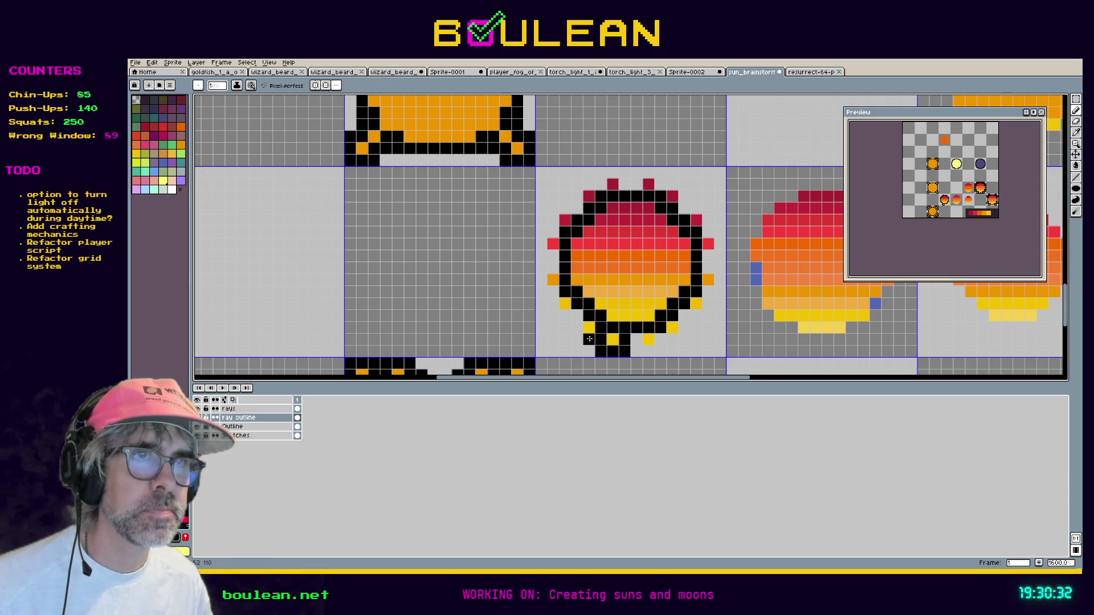
pyautogui.click(577, 339)
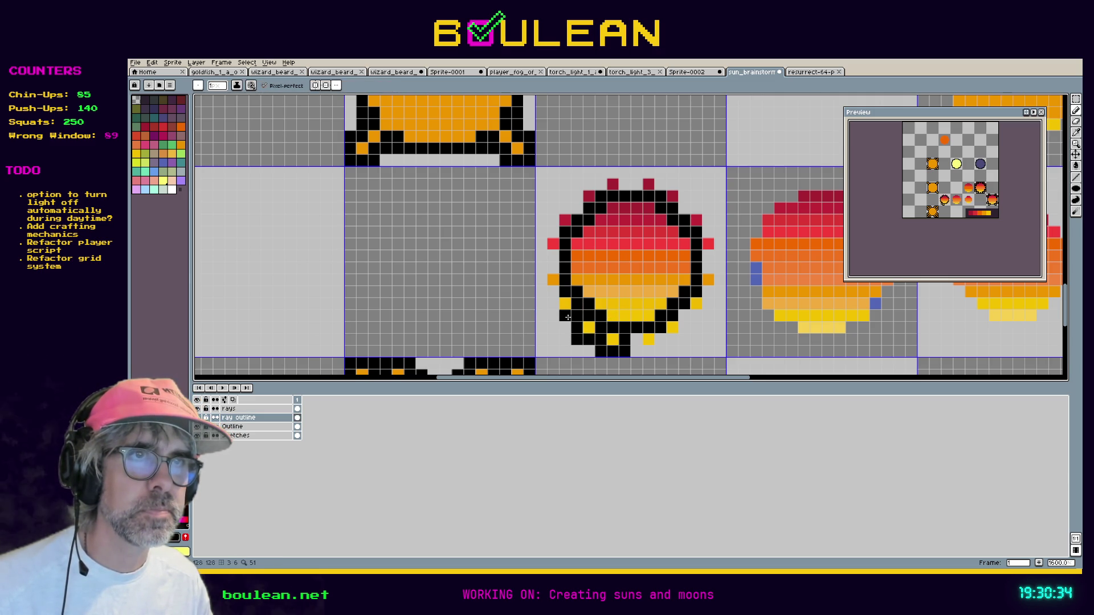
pyautogui.moveTo(553, 293)
pyautogui.mouseDown()
pyautogui.moveTo(542, 288)
pyautogui.moveTo(552, 256)
pyautogui.moveTo(537, 227)
pyautogui.moveTo(553, 232)
pyautogui.moveTo(553, 208)
pyautogui.moveTo(580, 184)
pyautogui.moveTo(626, 173)
pyautogui.moveTo(638, 185)
pyautogui.moveTo(661, 172)
pyautogui.moveTo(713, 235)
pyautogui.moveTo(718, 270)
pyautogui.moveTo(708, 316)
pyautogui.moveTo(689, 317)
pyautogui.moveTo(683, 339)
pyautogui.moveTo(636, 351)
pyautogui.moveTo(636, 339)
pyautogui.mouseUp()
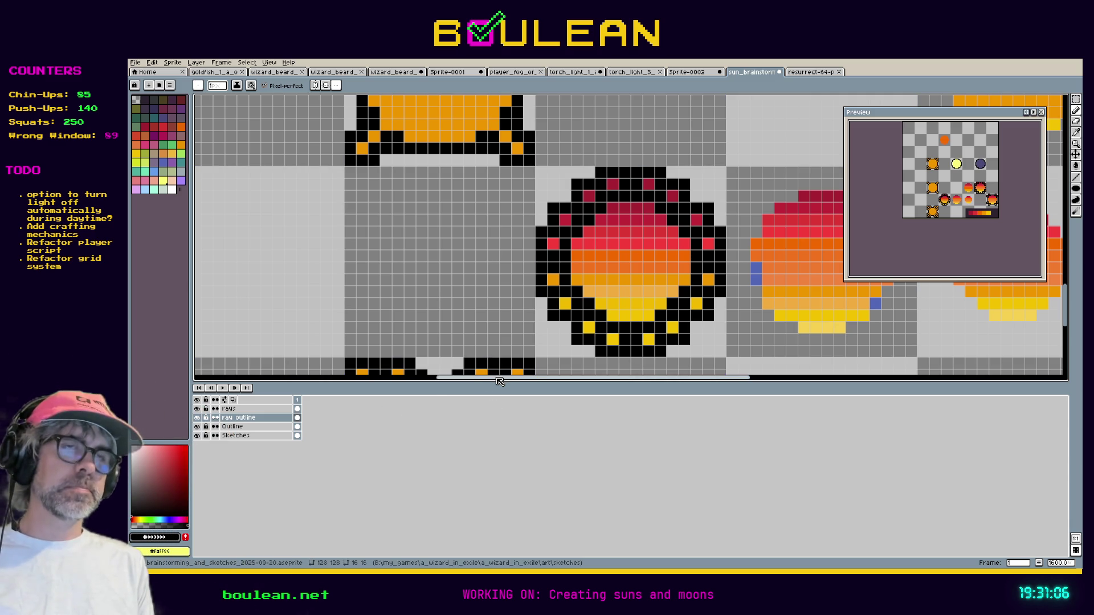
pyautogui.hotkey('ctrl', 'shift', "'")
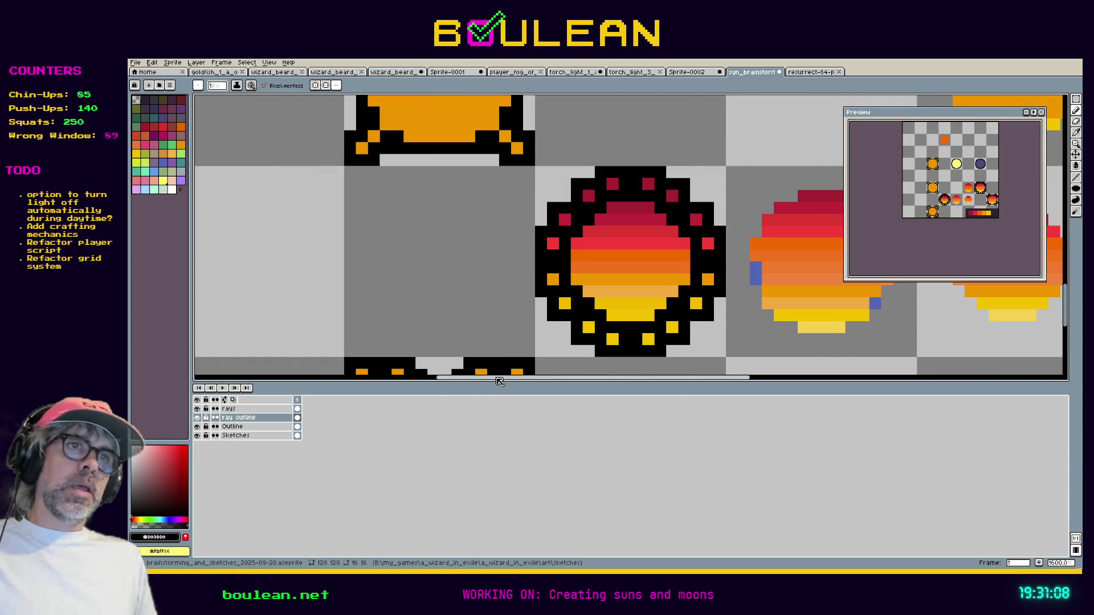
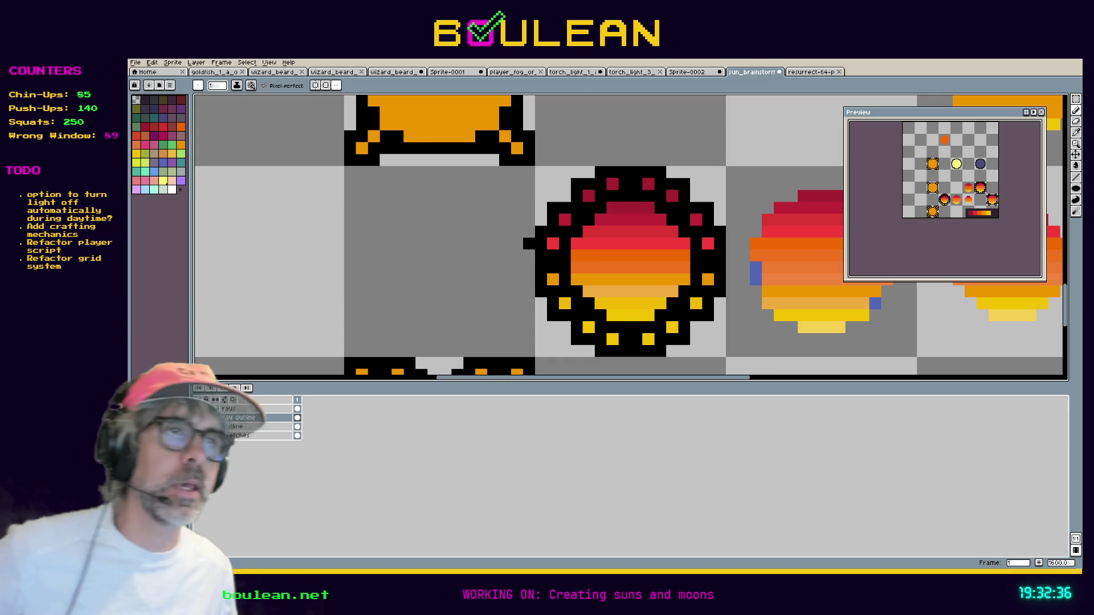
# Zoom out to see the whole sun-and-moon sheet and open the Sprite menu.
pyautogui.scroll(-3, 584, 268)
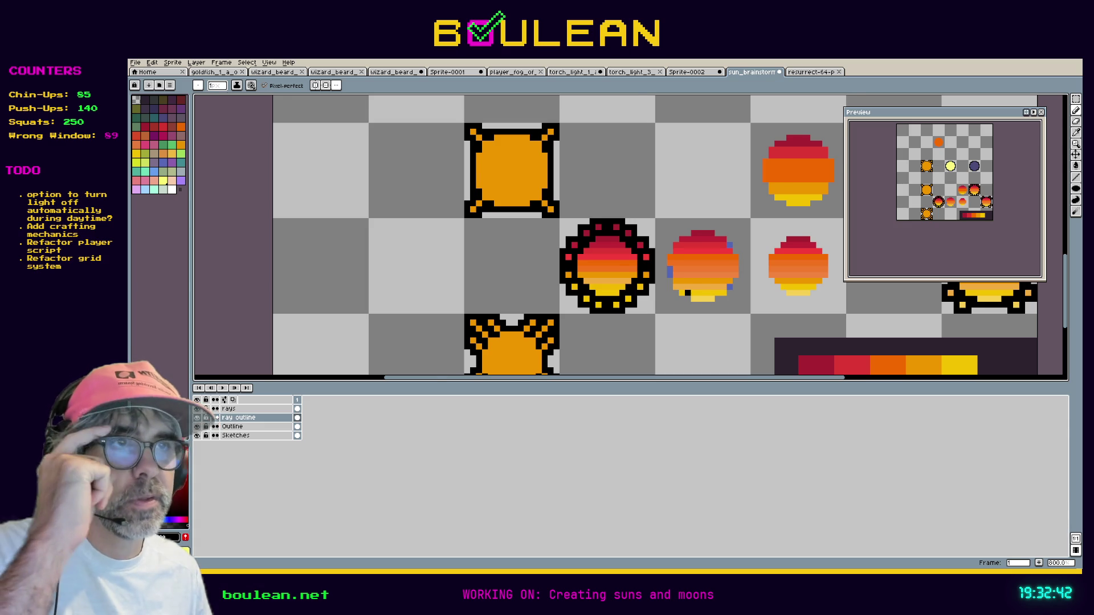
pyautogui.scroll(1, 684, 291)
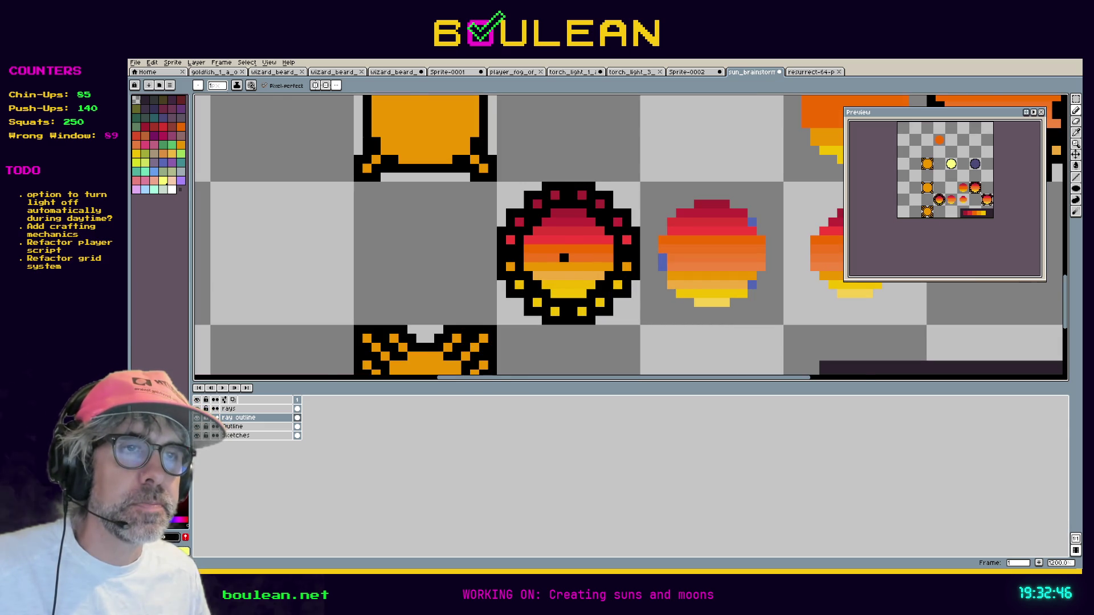
pyautogui.scroll(-1, 569, 256)
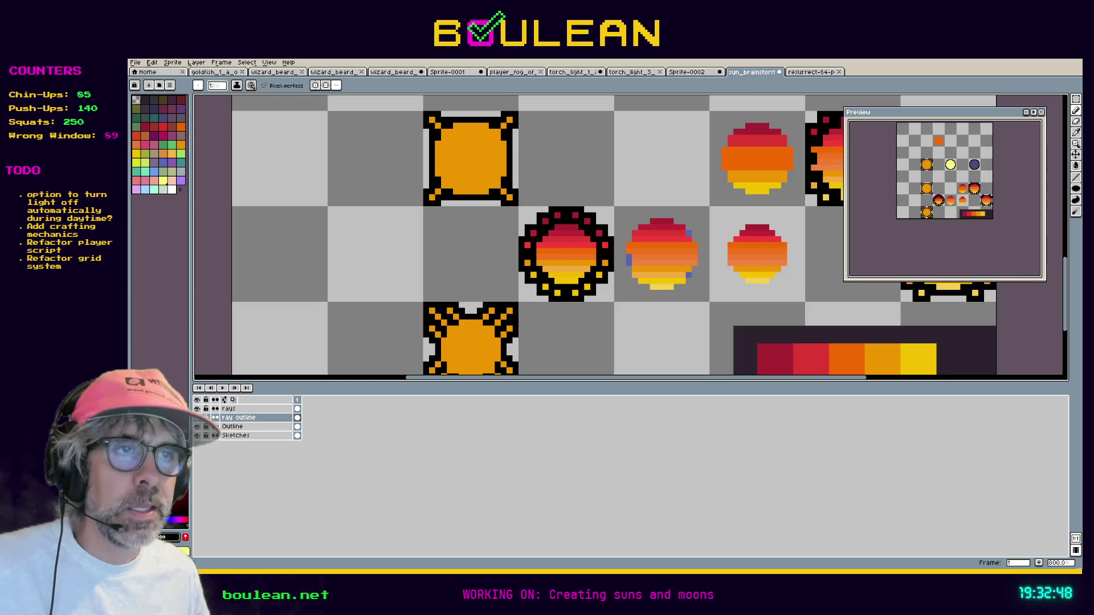
pyautogui.scroll(-3, 547, 251)
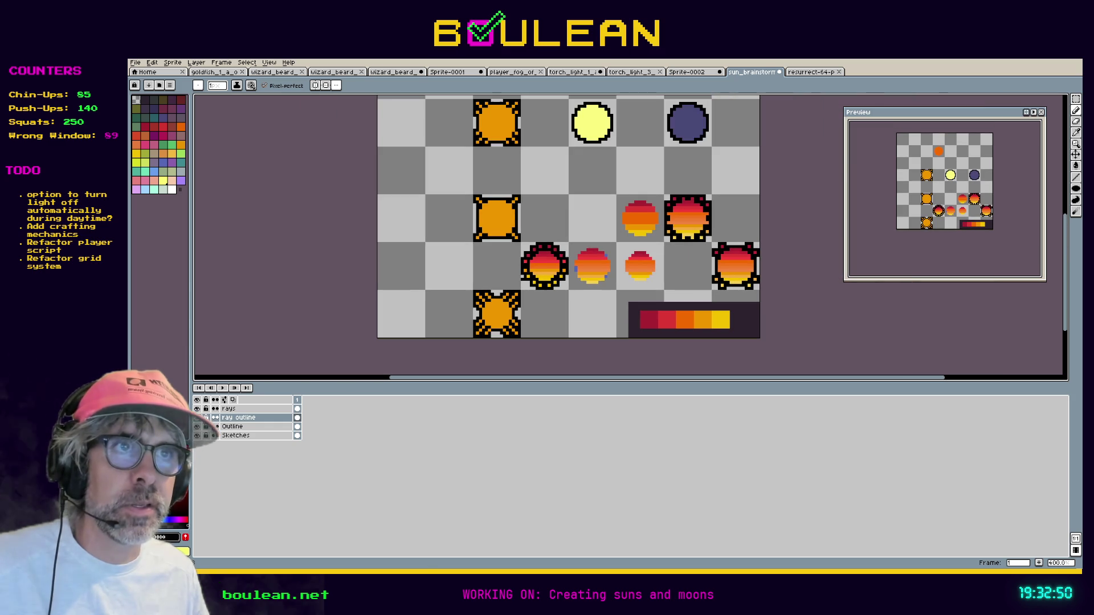
pyautogui.click(173, 63)
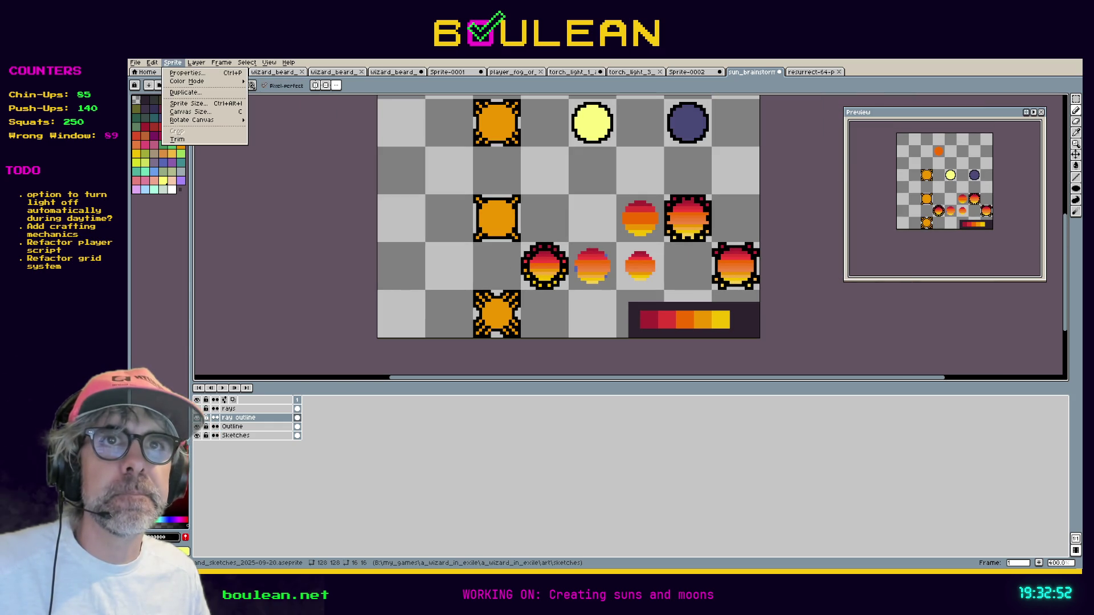
# Enlarge the canvas to 256 × 256 and pan back to the centred sun and moon sprites.
pyautogui.click(218, 117)
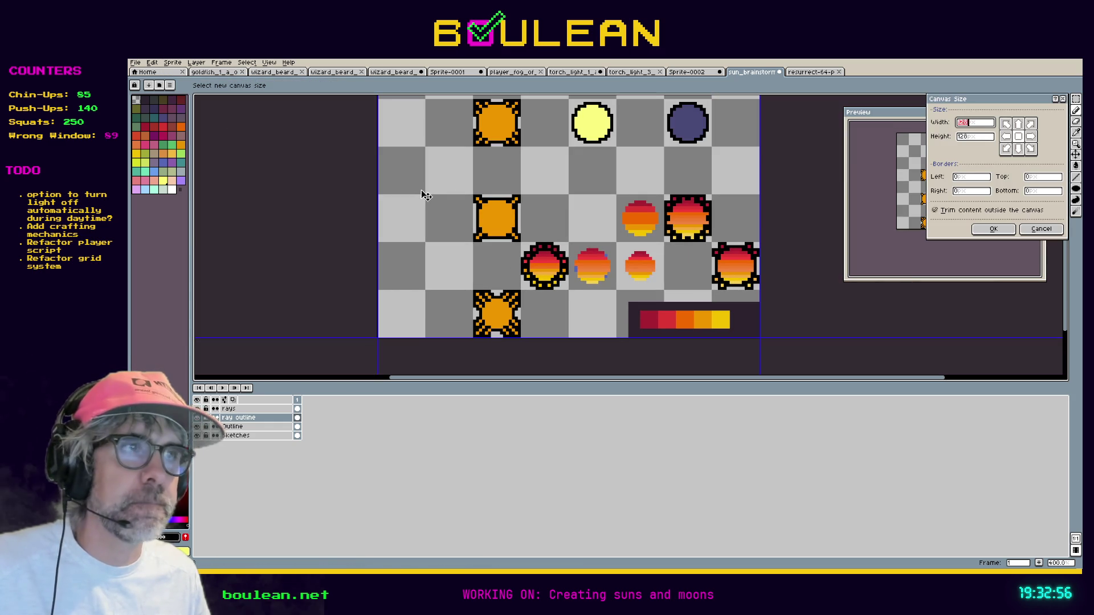
pyautogui.write('256')
pyautogui.press('Tab')
pyautogui.write('256')
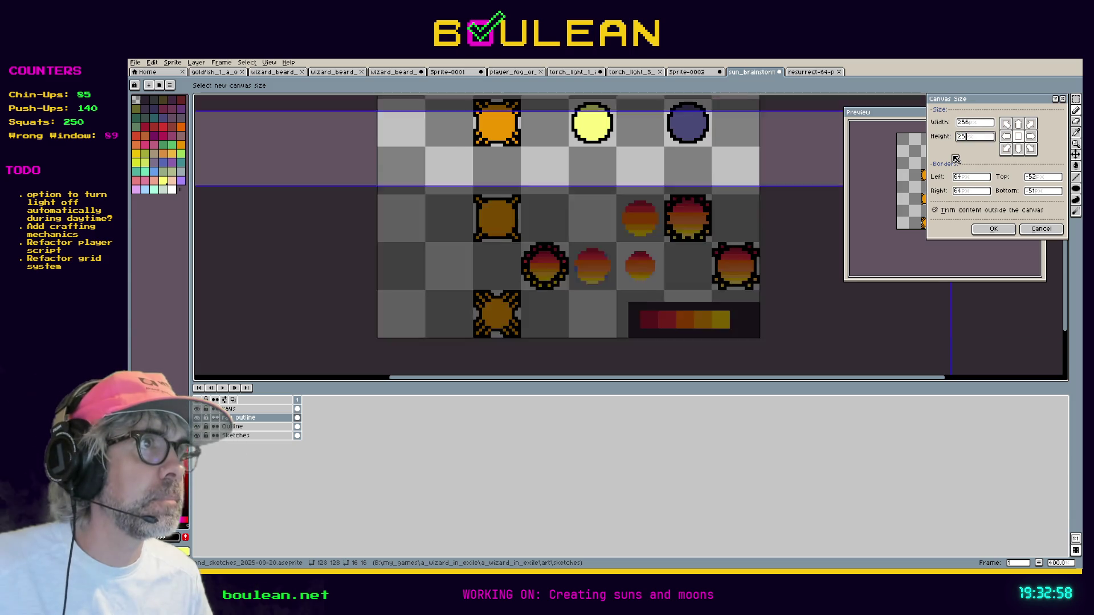
pyautogui.press('Return')
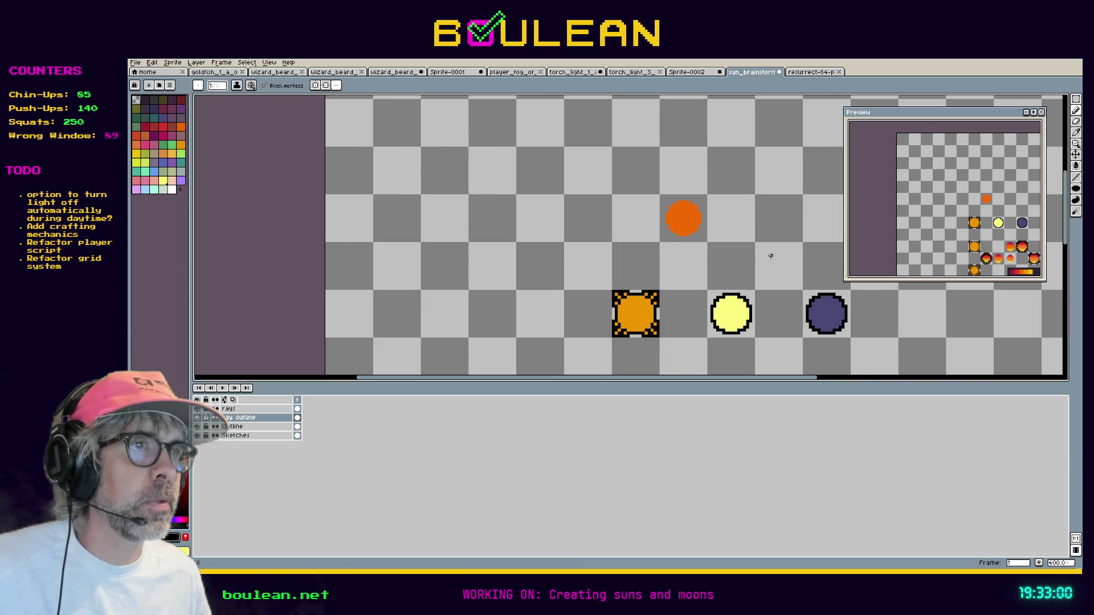
pyautogui.scroll(-6, 765, 254)
pyautogui.scroll(6, 798, 296)
pyautogui.press('space')
pyautogui.moveTo(629, 168)
pyautogui.mouseDown()
pyautogui.moveTo(718, 290)
pyautogui.moveTo(742, 361)
pyautogui.mouseUp()
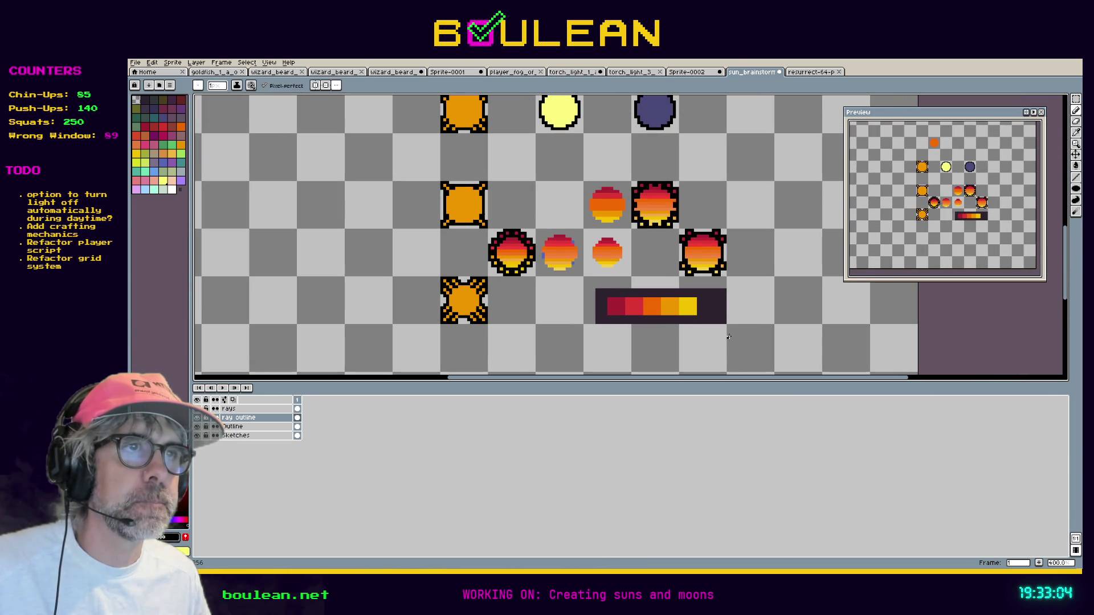
pyautogui.scroll(2, 621, 289)
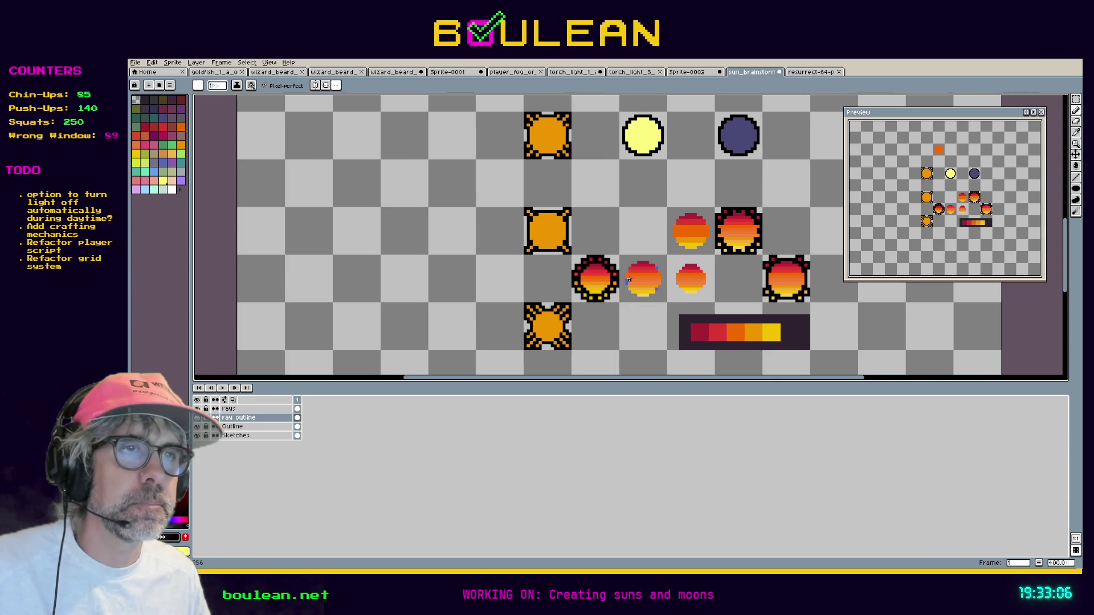
pyautogui.scroll(2, 621, 307)
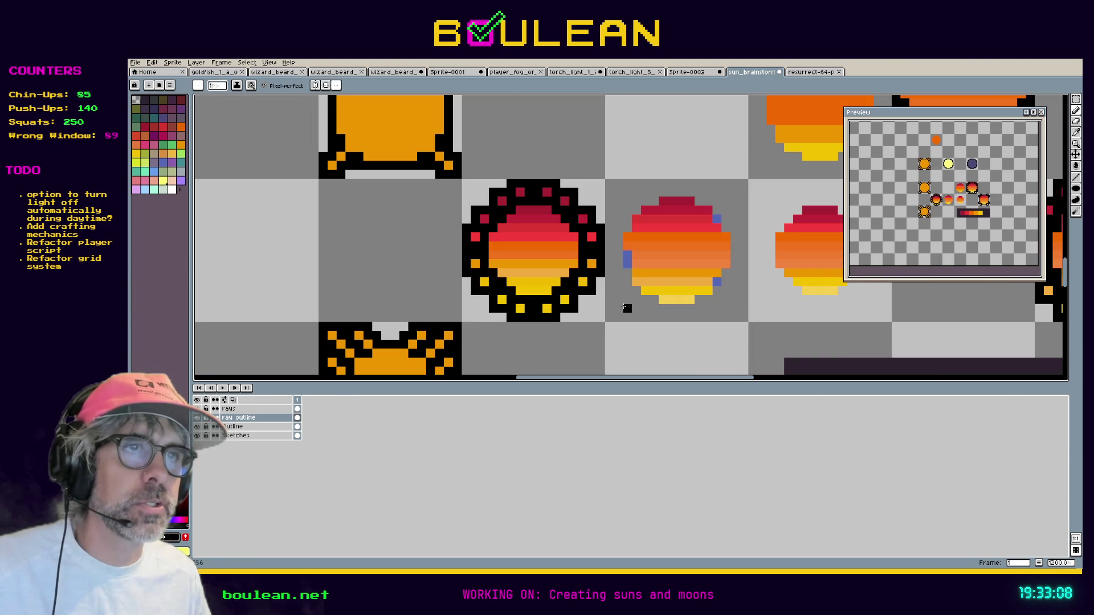
# Marquee-select the small gradient sun across all four layers.
pyautogui.press('m')
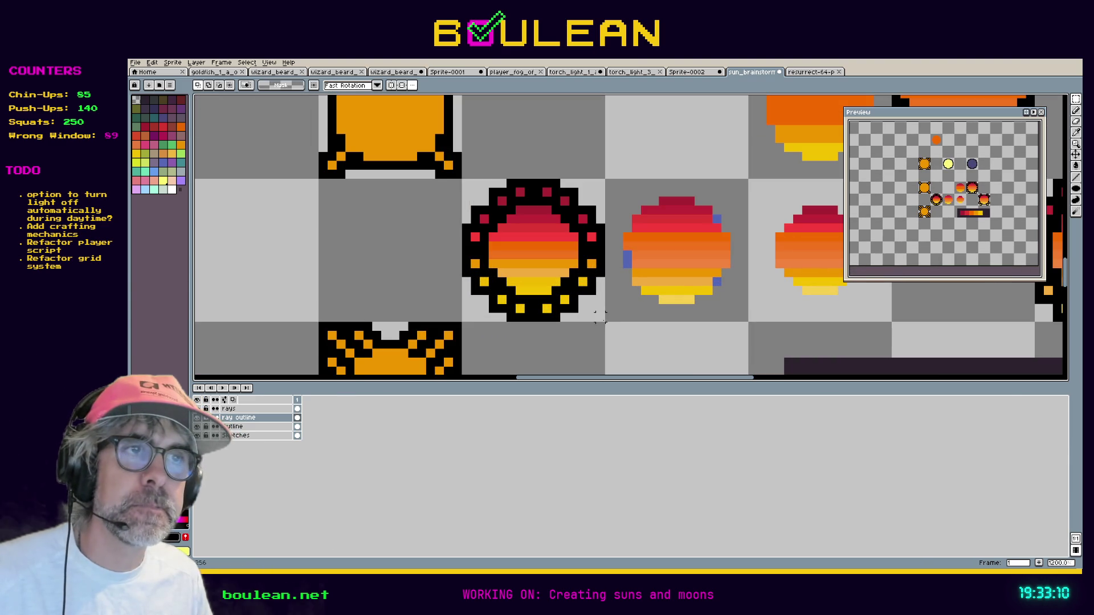
pyautogui.moveTo(282, 409); pyautogui.dragTo(282, 435)
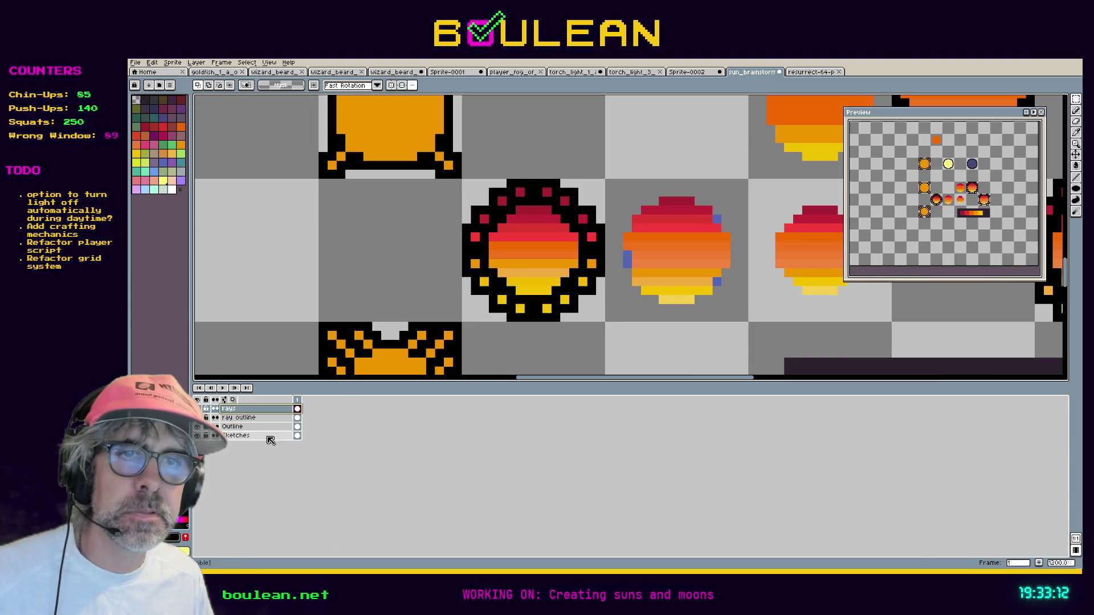
pyautogui.moveTo(606, 323)
pyautogui.mouseDown()
pyautogui.moveTo(559, 293)
pyautogui.moveTo(462, 178)
pyautogui.mouseUp()
pyautogui.press('h')
pyautogui.moveTo(403, 236); pyautogui.dragTo(779, 149)
# Paste a copy of the gradient sun and drop it into the empty space at the left.
pyautogui.press('m')
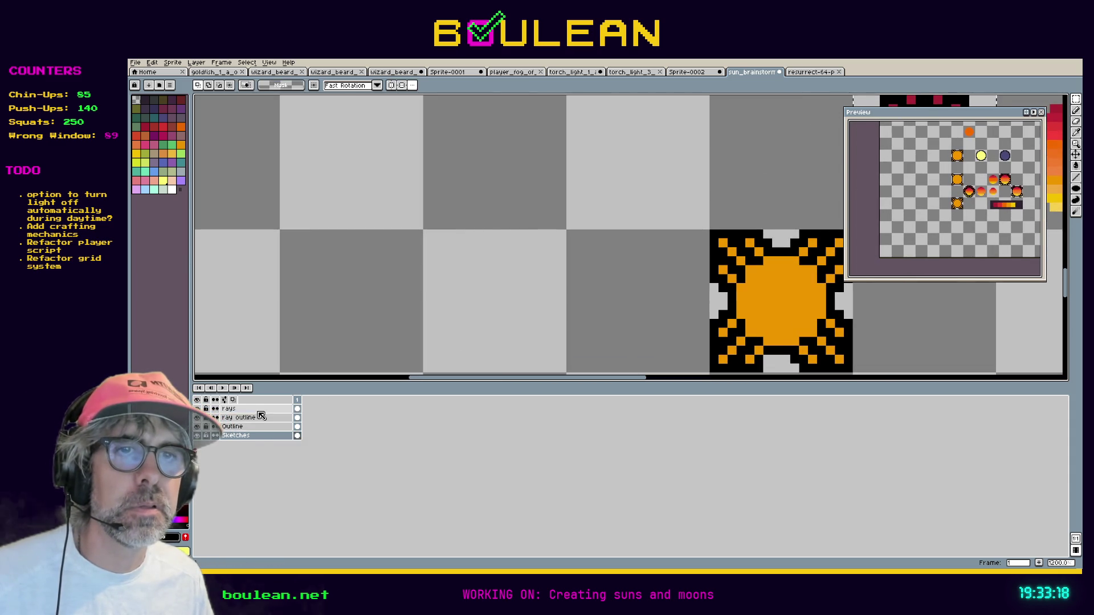
pyautogui.hotkey('ctrl', 't')
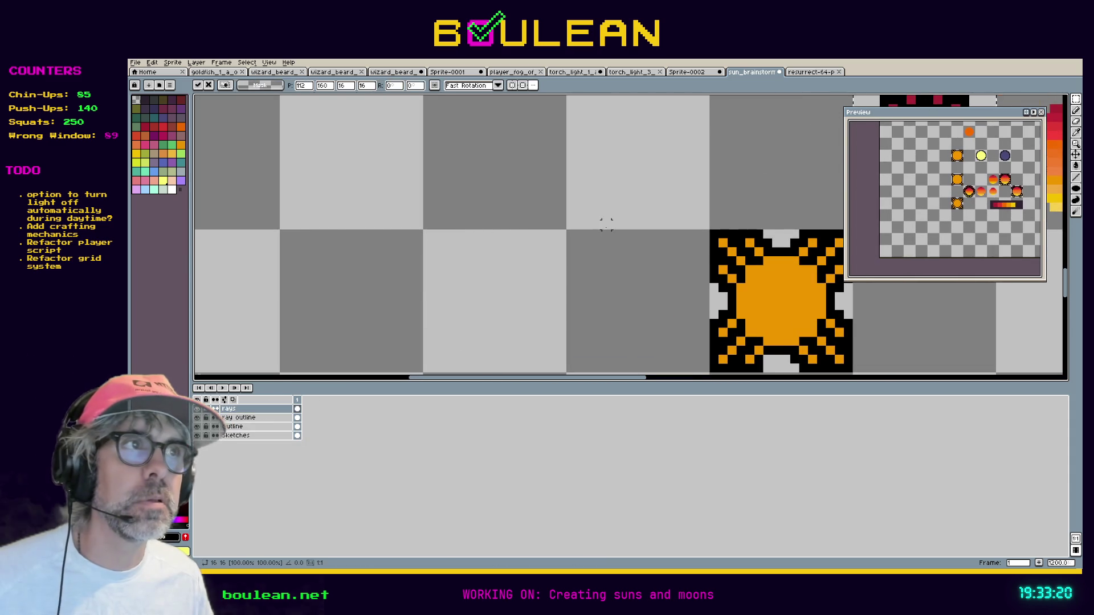
pyautogui.scroll(-3, 606, 224)
pyautogui.moveTo(720, 220); pyautogui.dragTo(481, 268)
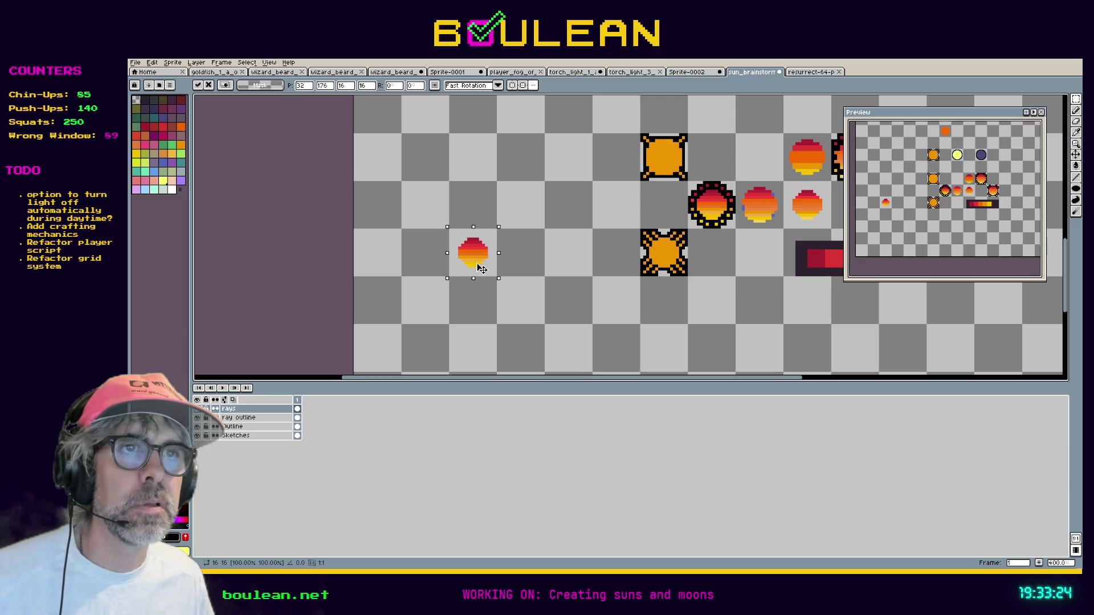
pyautogui.moveTo(481, 268); pyautogui.dragTo(434, 269)
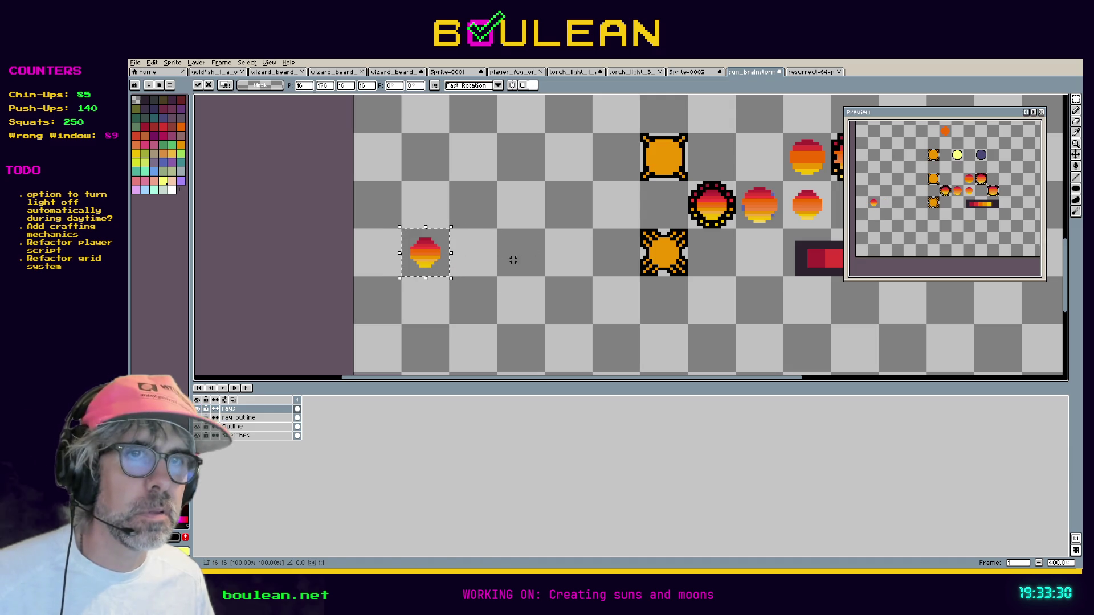
pyautogui.hotkey('alt', 'Down')
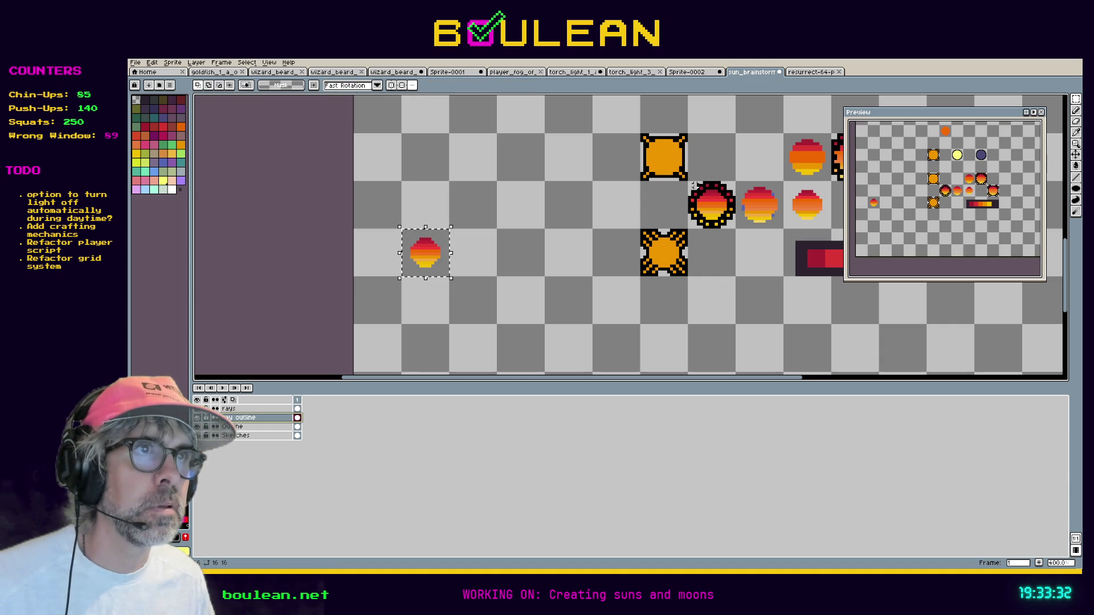
pyautogui.moveTo(691, 183); pyautogui.dragTo(734, 227)
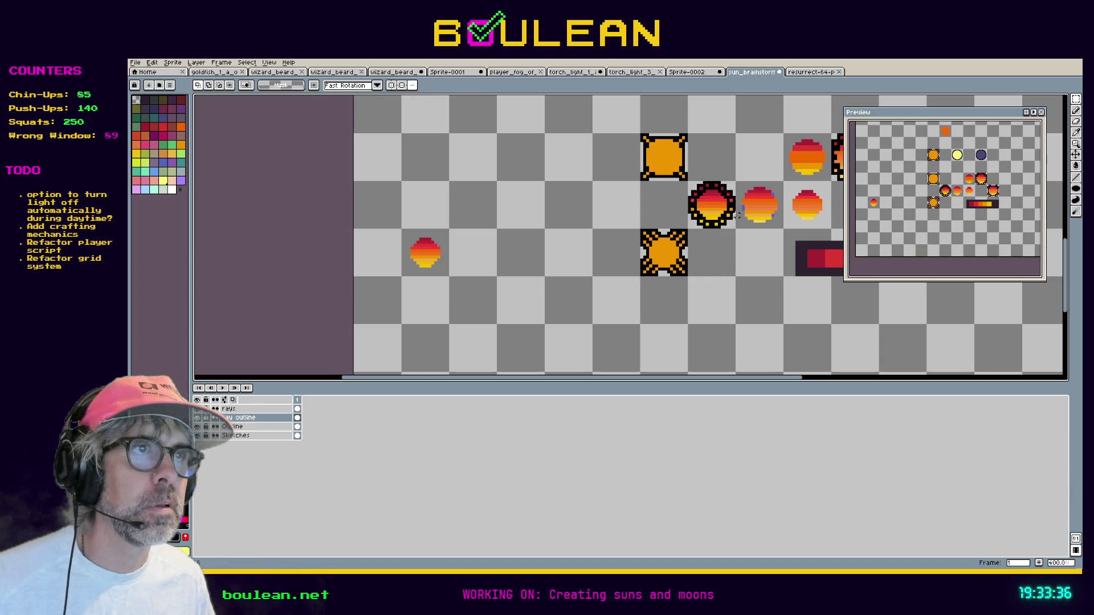
# Copy the middle sun's 16×16 outline and dotted rays and place them on the left sun.
pyautogui.moveTo(734, 182)
pyautogui.mouseDown()
pyautogui.moveTo(711, 228)
pyautogui.moveTo(513, 261)
pyautogui.moveTo(415, 258)
pyautogui.moveTo(426, 254)
pyautogui.mouseUp()
pyautogui.hotkey('ctrl', 'c')
pyautogui.hotkey('ctrl', 'v')
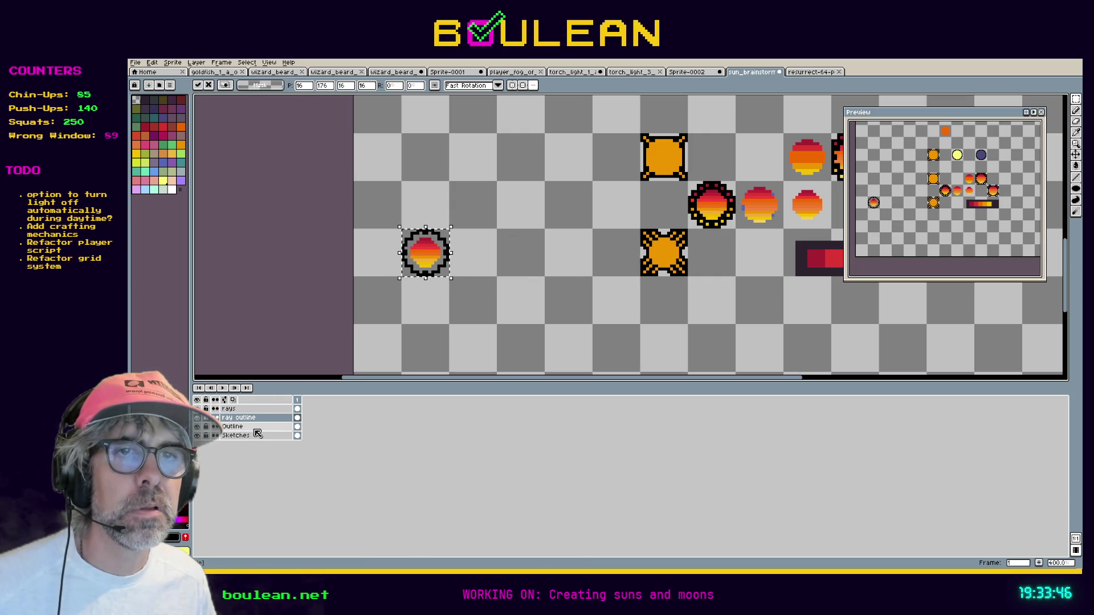
pyautogui.click(274, 409)
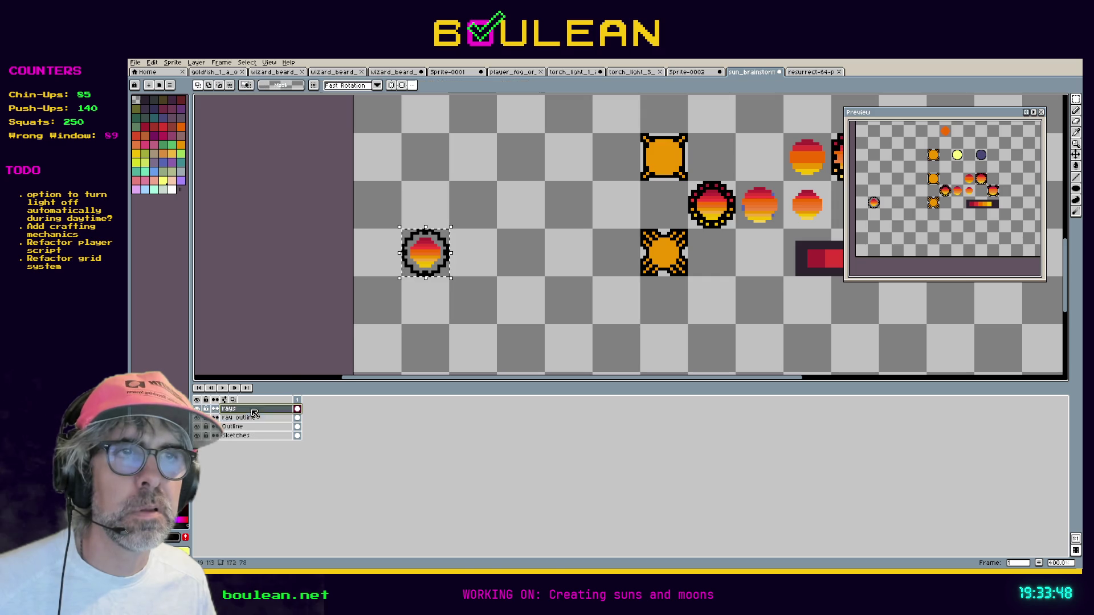
pyautogui.moveTo(687, 181); pyautogui.dragTo(736, 229)
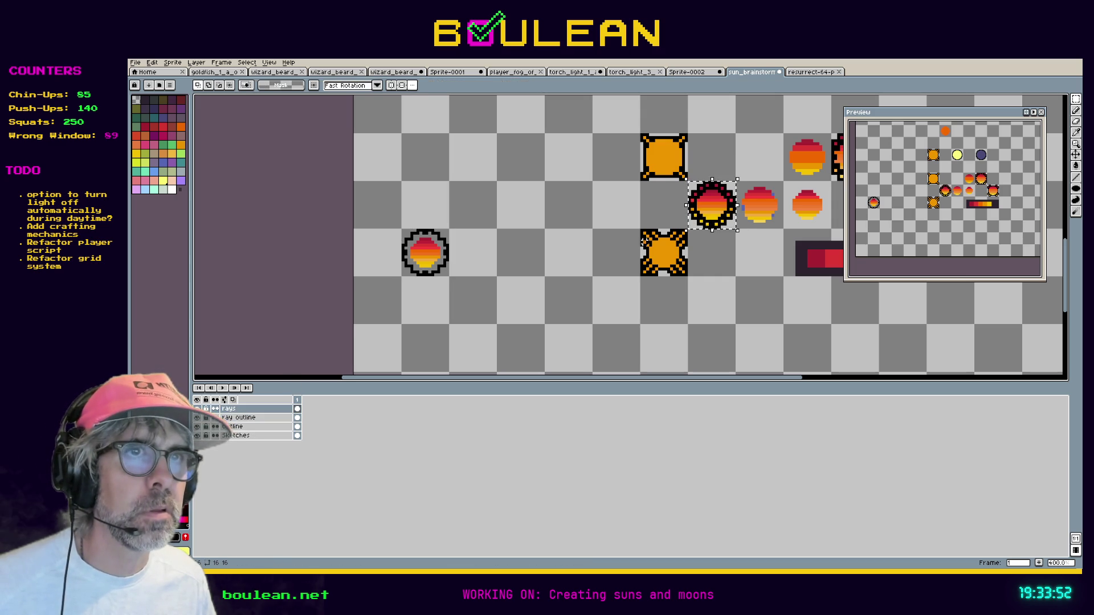
pyautogui.hotkey('ctrl', 'v')
pyautogui.moveTo(726, 215); pyautogui.dragTo(432, 267)
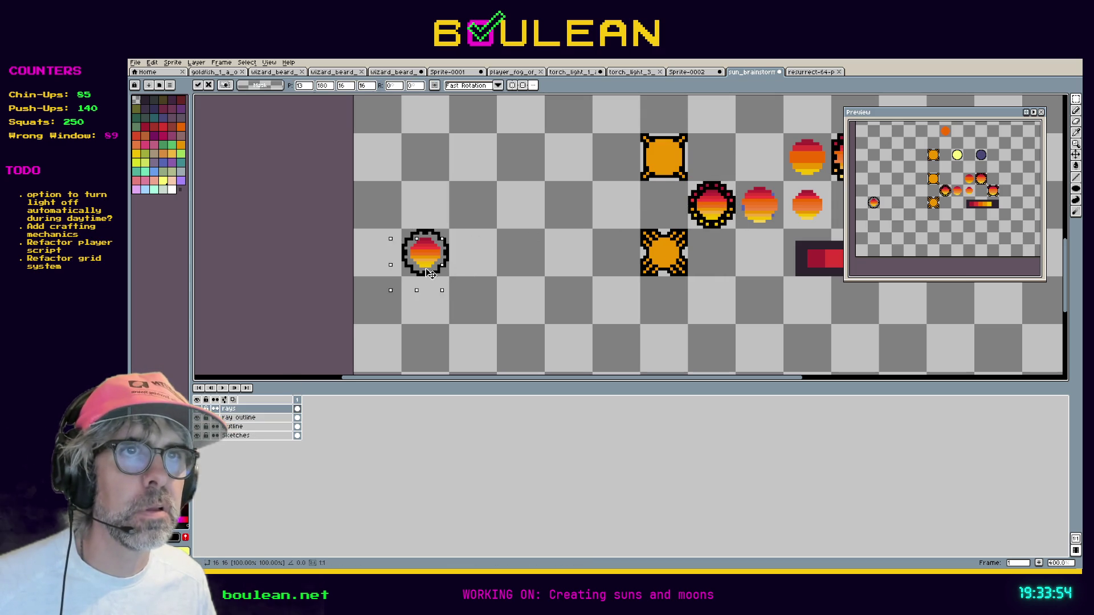
pyautogui.click(297, 405)
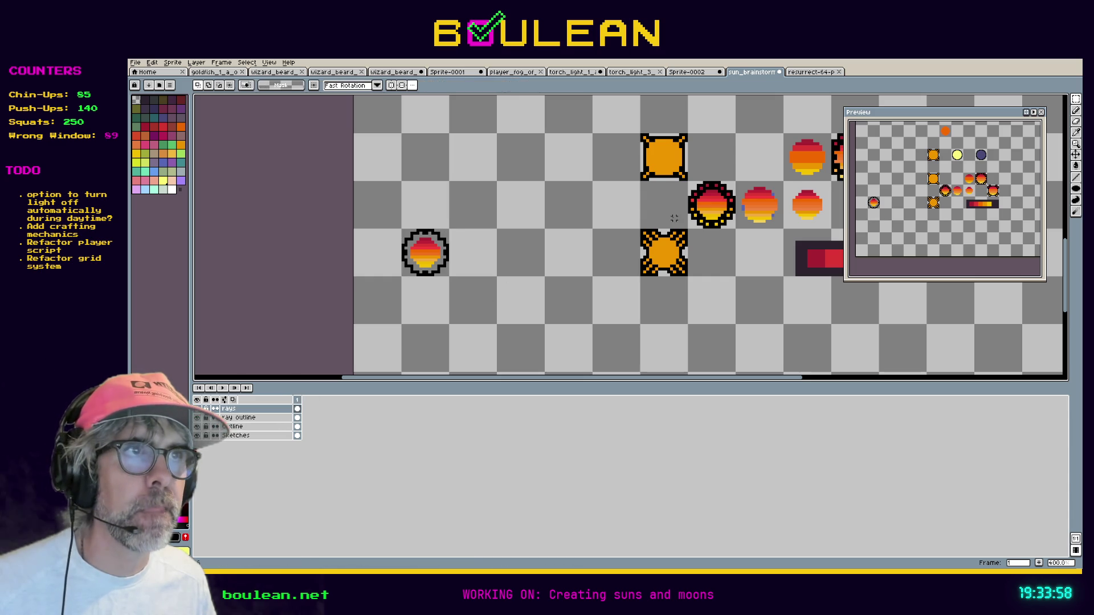
# Check the fill and outline layers, then move the middle sun's outline onto the left sun.
pyautogui.click(198, 414)
pyautogui.click(199, 415)
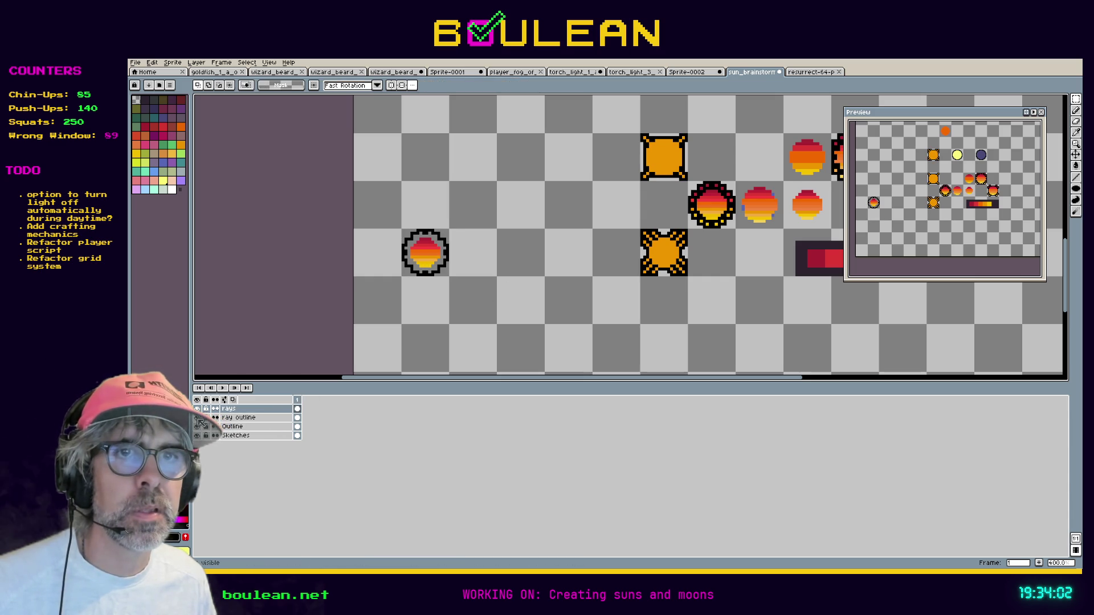
pyautogui.click(197, 419)
pyautogui.click(198, 419)
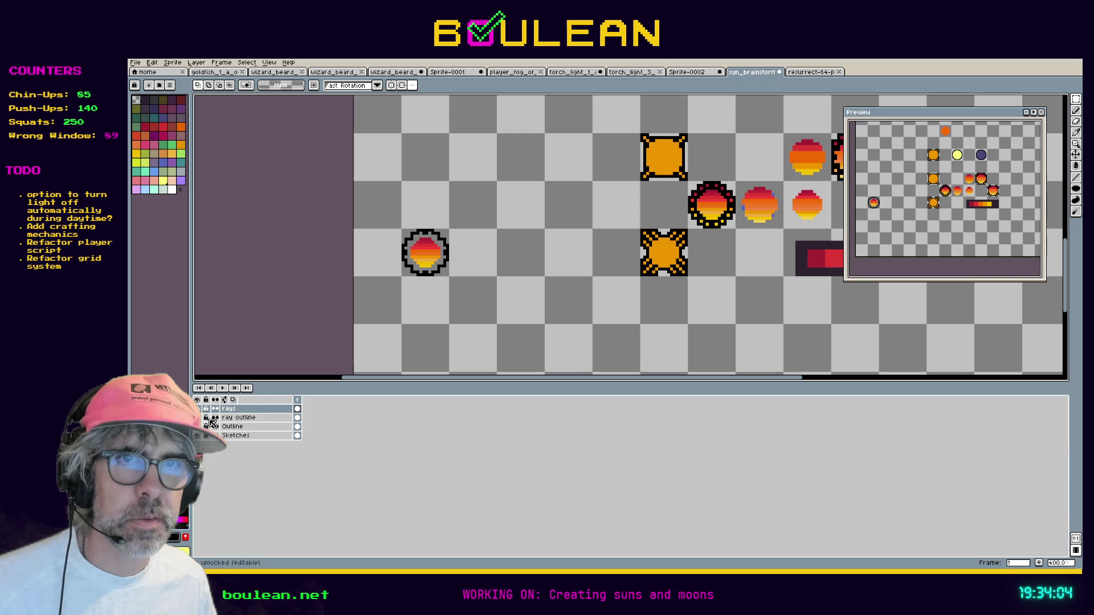
pyautogui.click(231, 418)
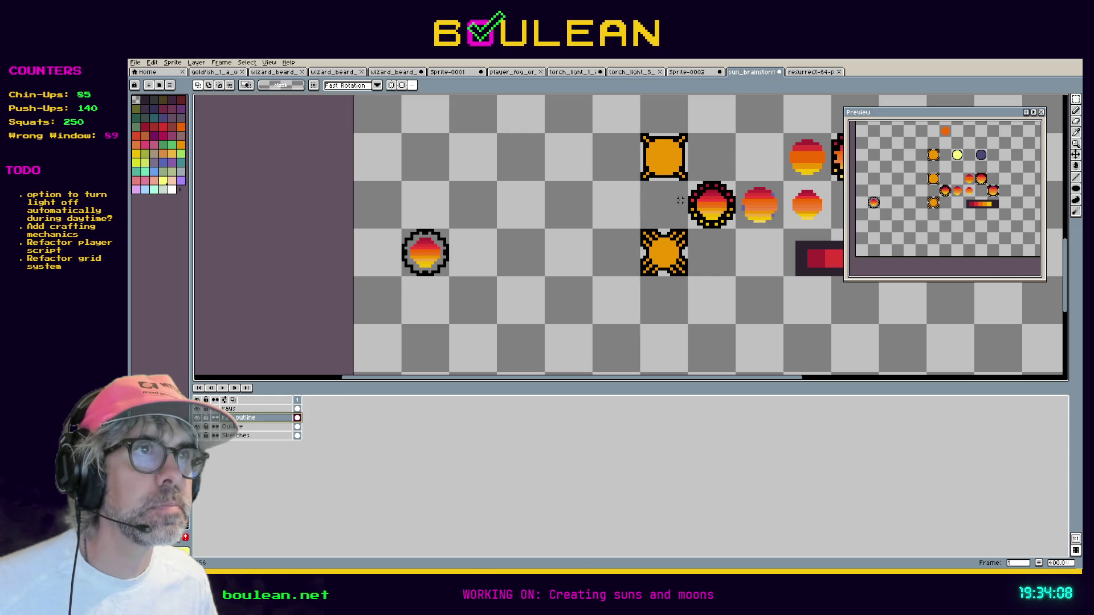
pyautogui.moveTo(689, 182); pyautogui.dragTo(734, 227)
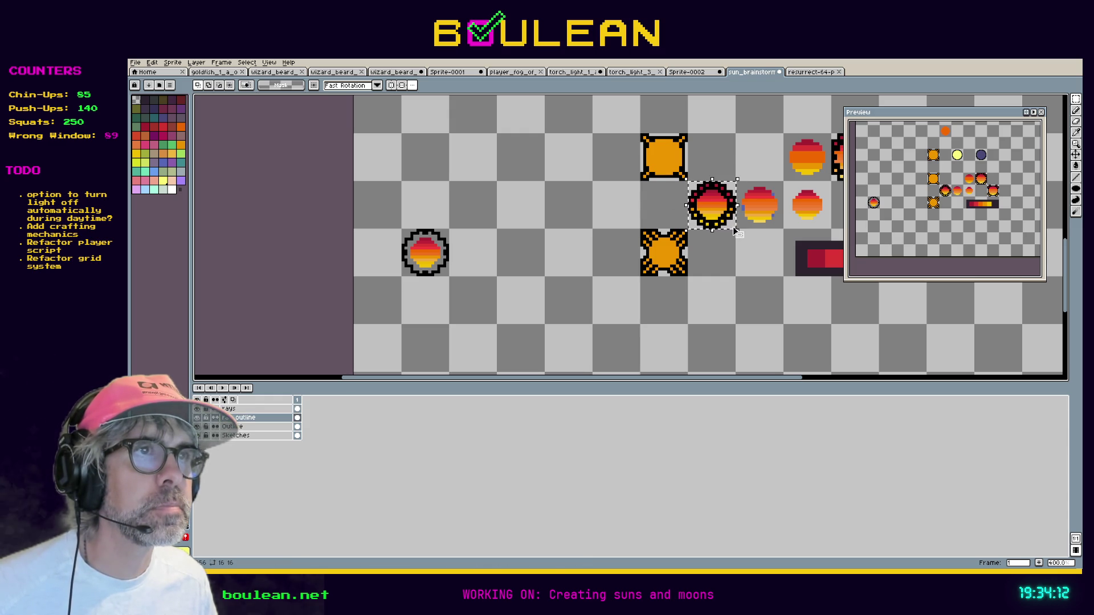
pyautogui.click(726, 215)
pyautogui.moveTo(726, 215)
pyautogui.mouseDown()
pyautogui.moveTo(430, 271)
pyautogui.moveTo(439, 259)
pyautogui.mouseUp()
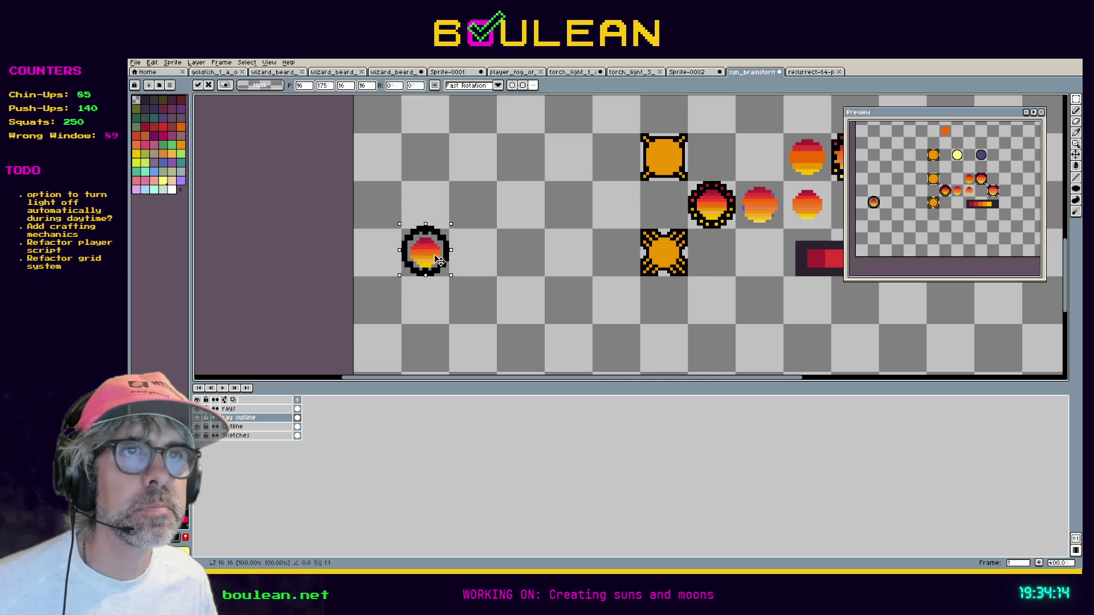
pyautogui.press('Return')
# Copy the outlined middle sun with its rays onto a new Outline layer over the left sun.
pyautogui.click(267, 426)
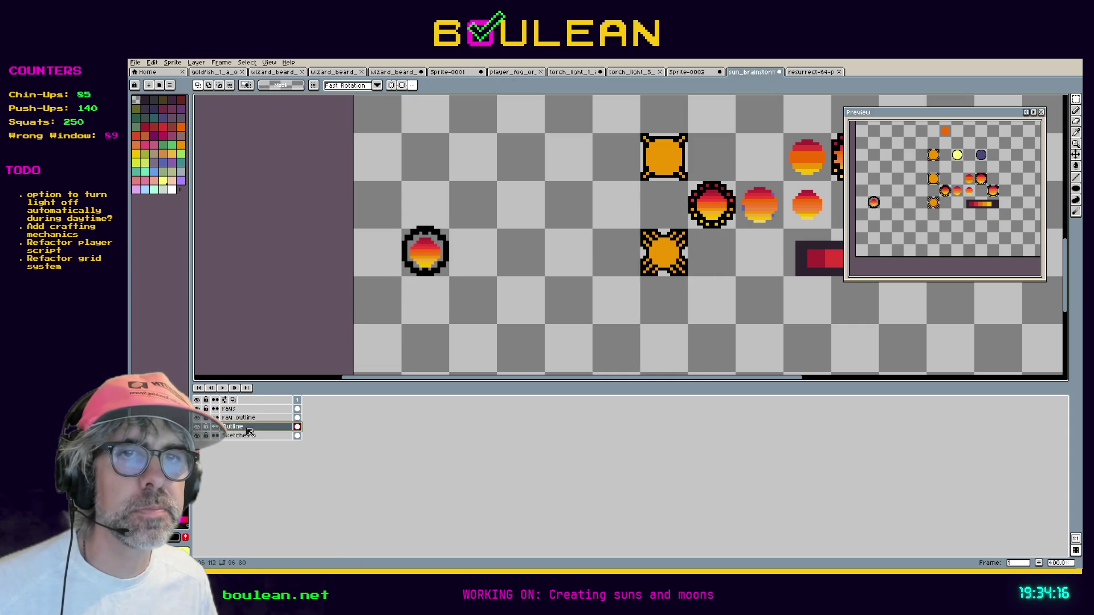
pyautogui.moveTo(689, 182)
pyautogui.mouseDown()
pyautogui.moveTo(731, 227)
pyautogui.moveTo(421, 269)
pyautogui.moveTo(518, 242)
pyautogui.mouseUp()
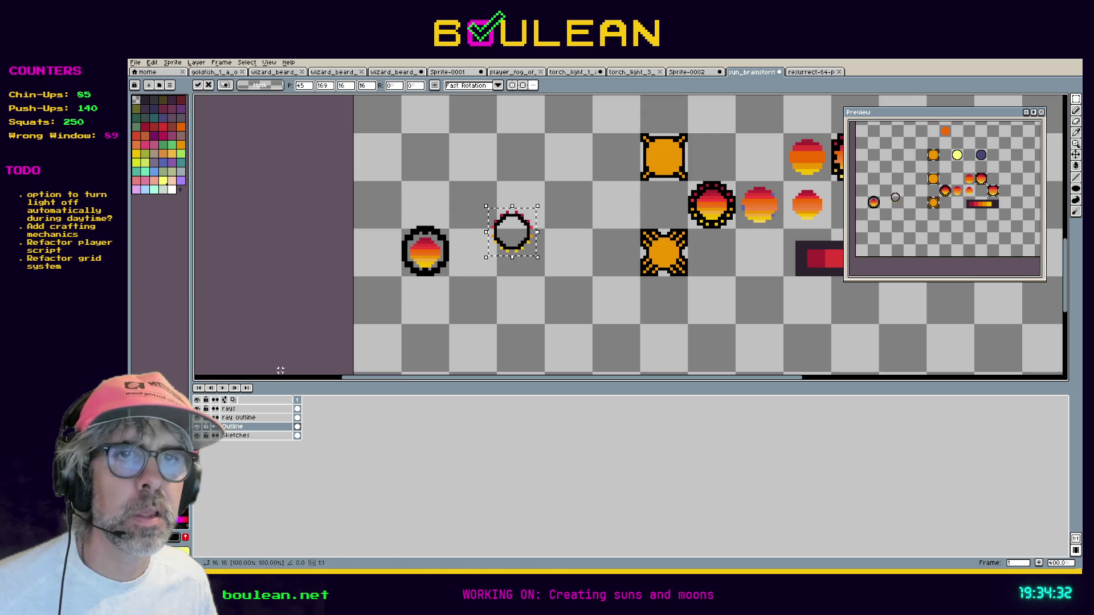
pyautogui.hotkey('ctrl', 'z')
pyautogui.hotkey('ctrl', 'z')
pyautogui.hotkey('ctrl', 'z')
pyautogui.hotkey('ctrl', 'y')
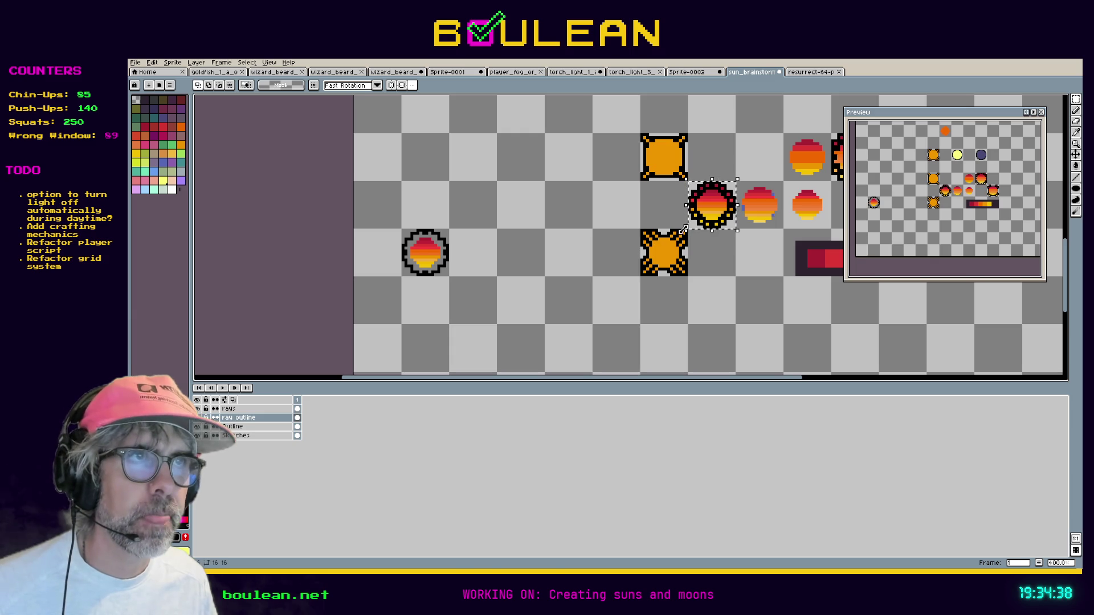
pyautogui.hotkey('alt', 'Down')
pyautogui.hotkey('ctrl', 'c')
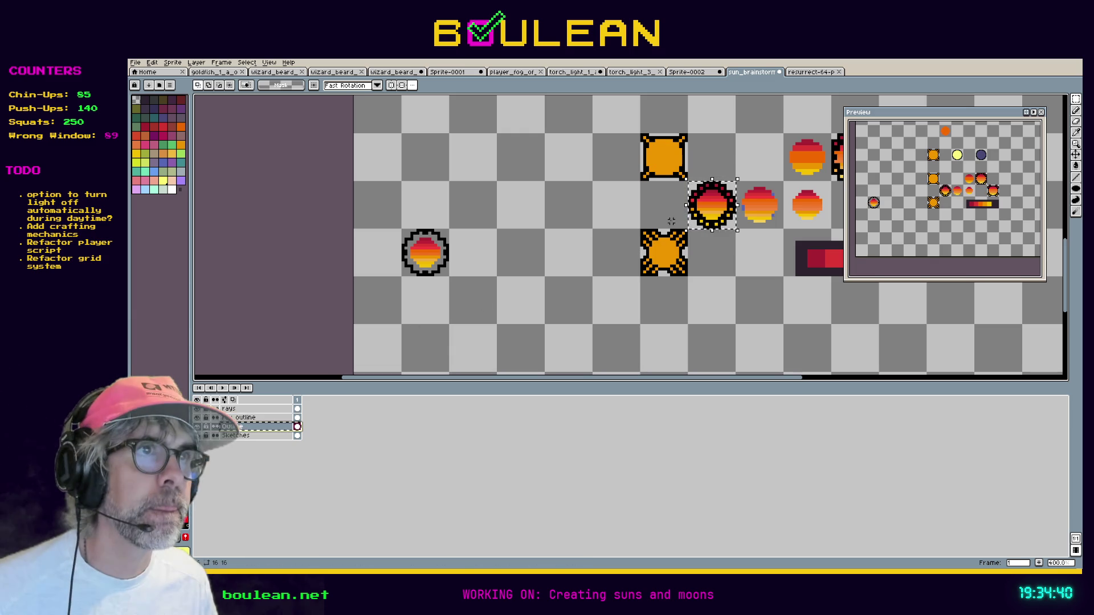
pyautogui.hotkey('ctrl', 'v')
pyautogui.moveTo(533, 265)
pyautogui.mouseDown()
pyautogui.moveTo(426, 269)
pyautogui.moveTo(433, 259)
pyautogui.mouseUp()
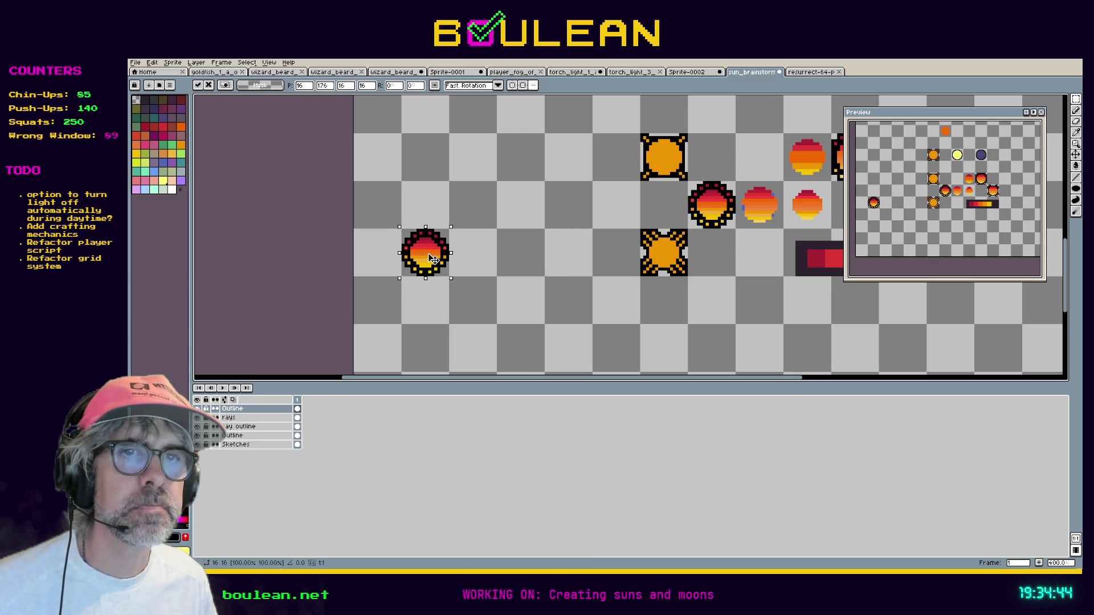
pyautogui.scroll(1, 491, 292)
# Commit the pasted outline and dotted rays, then zoom in and centre the left gradient sun.
pyautogui.press('Return')
pyautogui.scroll(1, 461, 224)
pyautogui.scroll(2, 462, 224)
pyautogui.scroll(-3, 435, 225)
pyautogui.moveTo(427, 205)
pyautogui.mouseDown()
pyautogui.moveTo(657, 238)
pyautogui.moveTo(671, 251)
pyautogui.moveTo(720, 248)
pyautogui.mouseUp()
pyautogui.scroll(1, 626, 239)
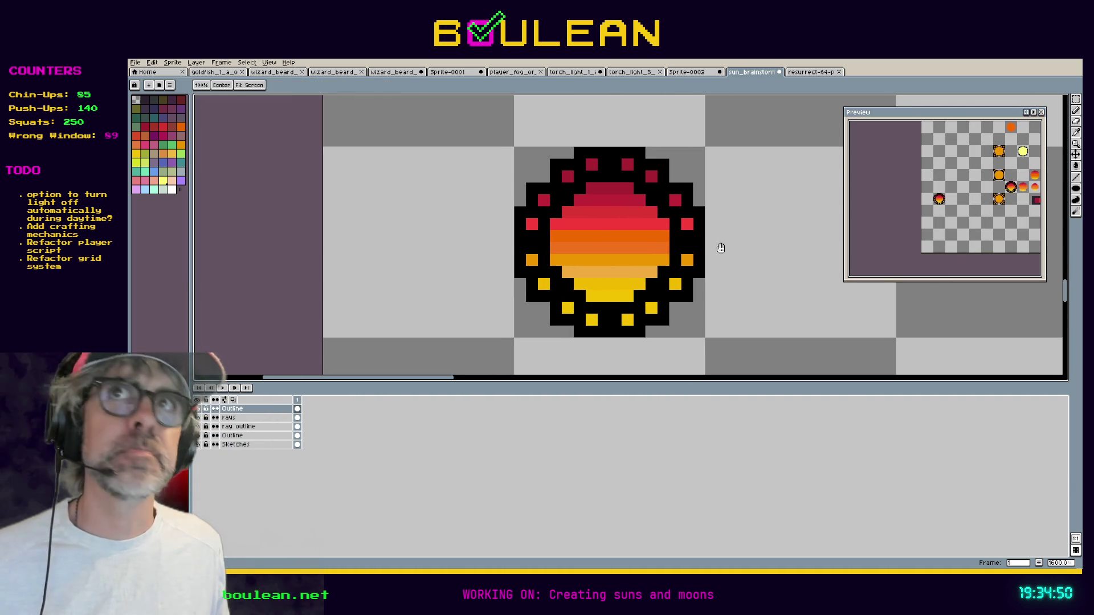
pyautogui.press('space')
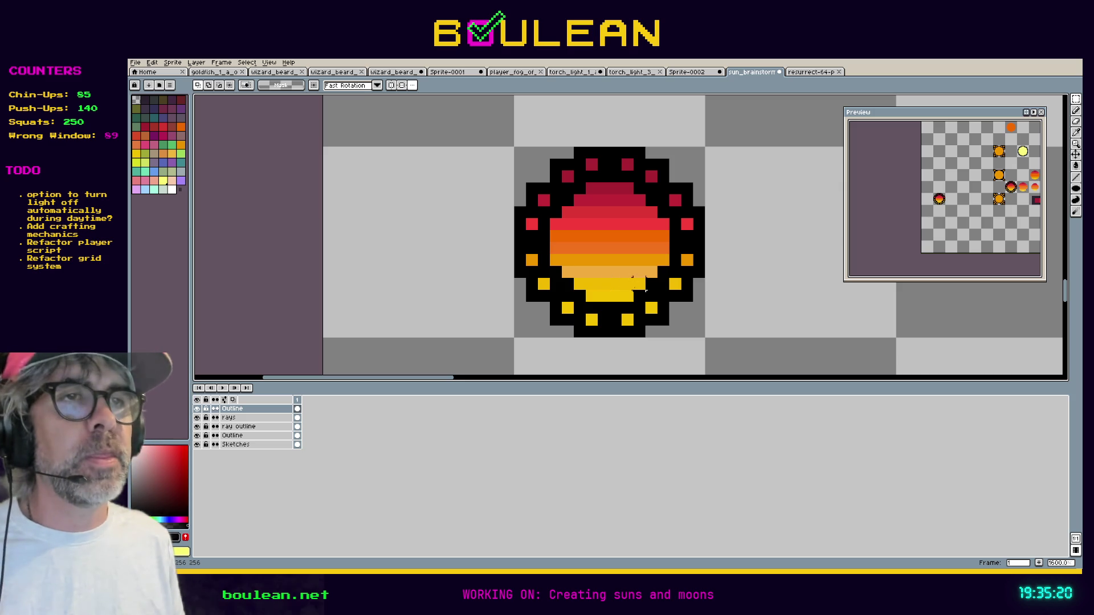
pyautogui.scroll(-1, 561, 278)
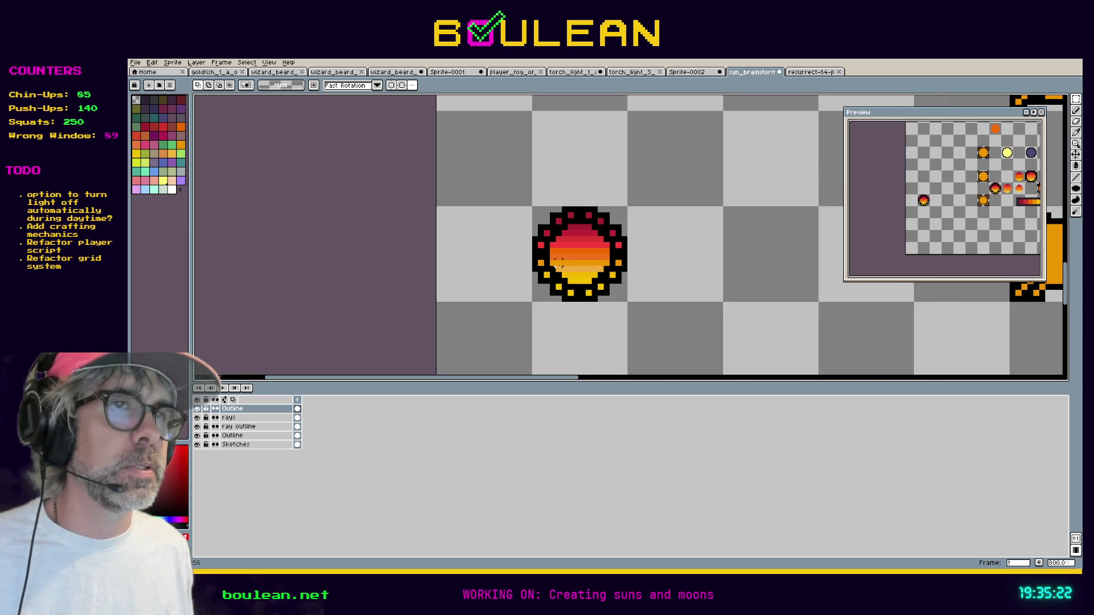
pyautogui.scroll(1, 558, 264)
pyautogui.scroll(1, 575, 261)
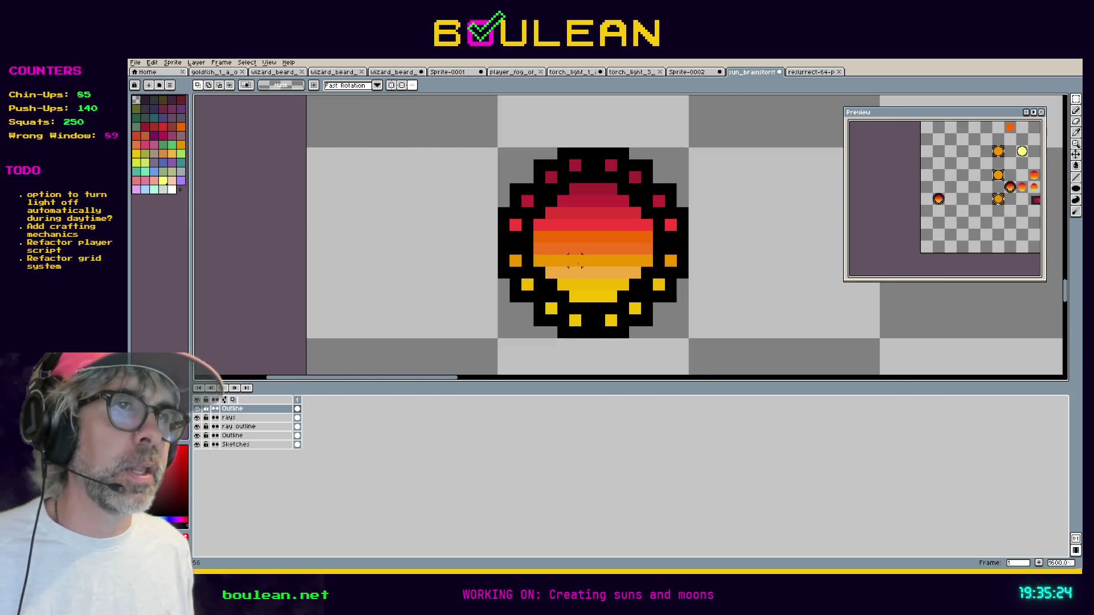
pyautogui.scroll(3, 587, 237)
pyautogui.scroll(-3, 579, 237)
pyautogui.moveTo(618, 248)
pyautogui.mouseDown()
pyautogui.moveTo(613, 225)
pyautogui.moveTo(655, 241)
pyautogui.mouseUp()
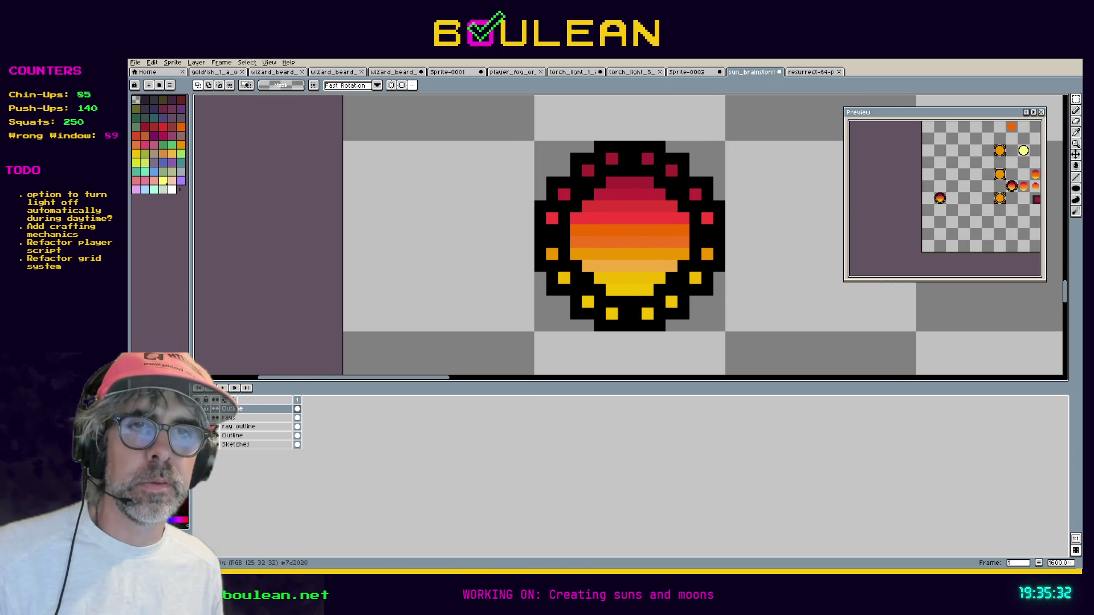
pyautogui.rightClick(250, 447)
# Add a new layer, rename it 'Background', and drag it below the Sketches layer.
pyautogui.moveTo(282, 463)
pyautogui.click(324, 467)
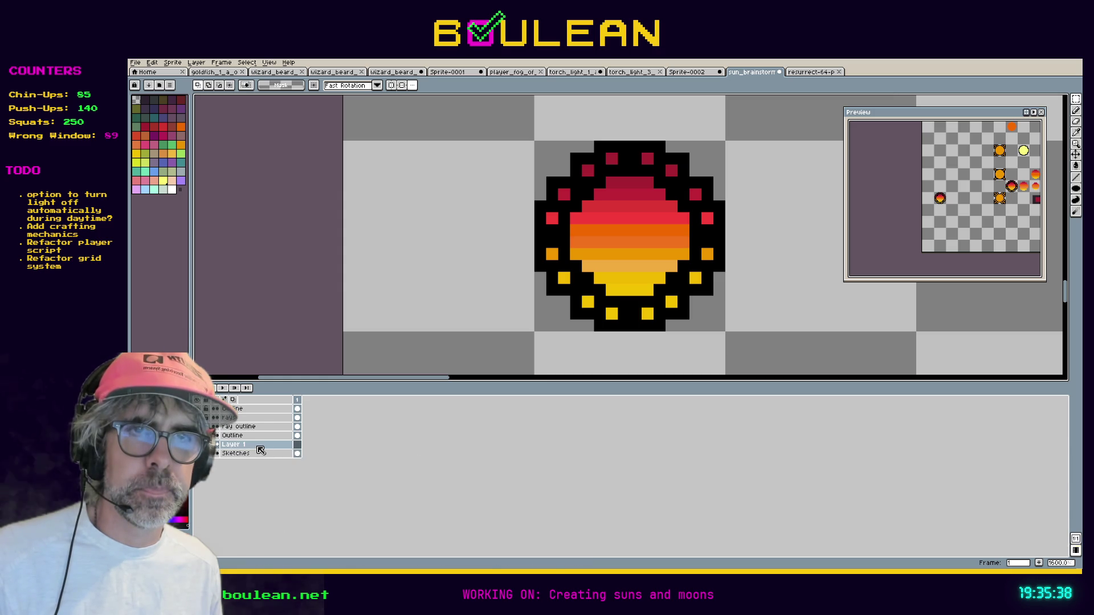
pyautogui.doubleClick(259, 446)
pyautogui.write('Background')
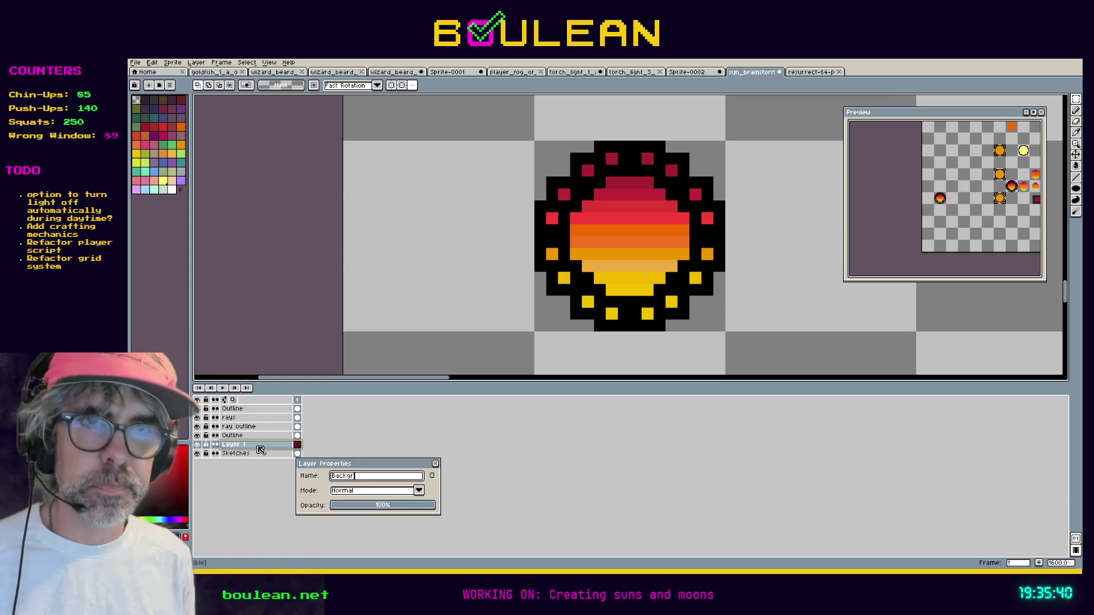
pyautogui.press('Return')
pyautogui.moveTo(259, 450); pyautogui.dragTo(273, 466)
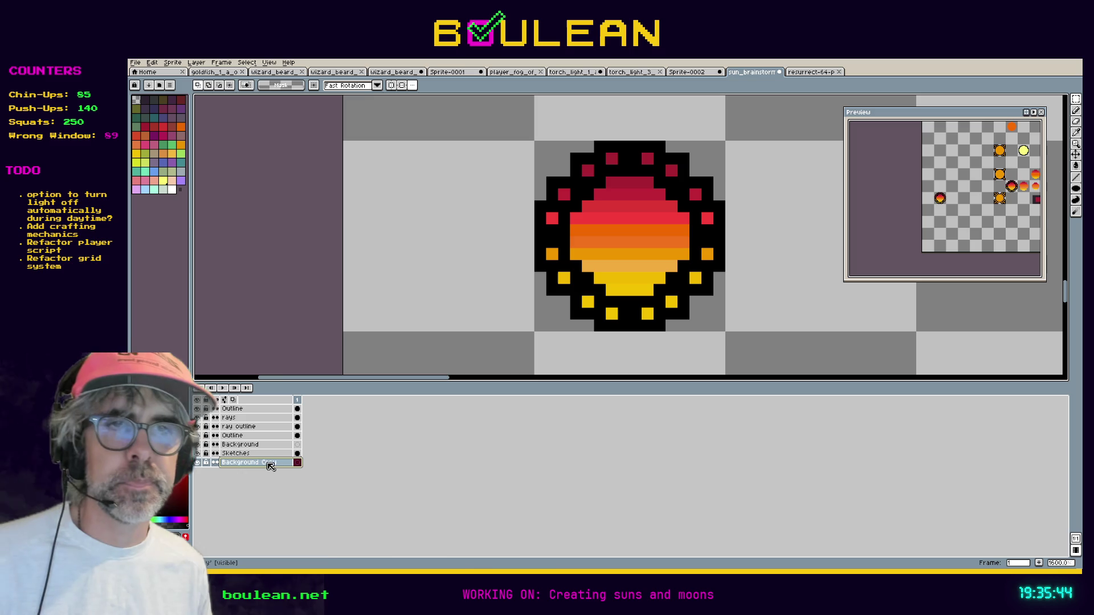
pyautogui.hotkey('ctrl', 'z')
pyautogui.moveTo(257, 451); pyautogui.dragTo(258, 460)
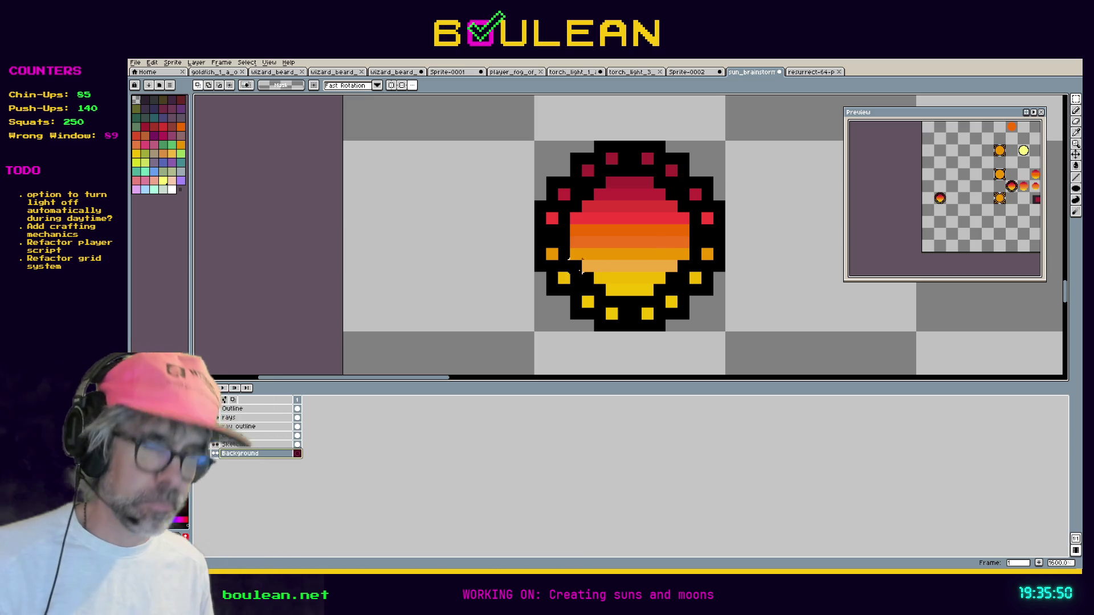
pyautogui.press('i')
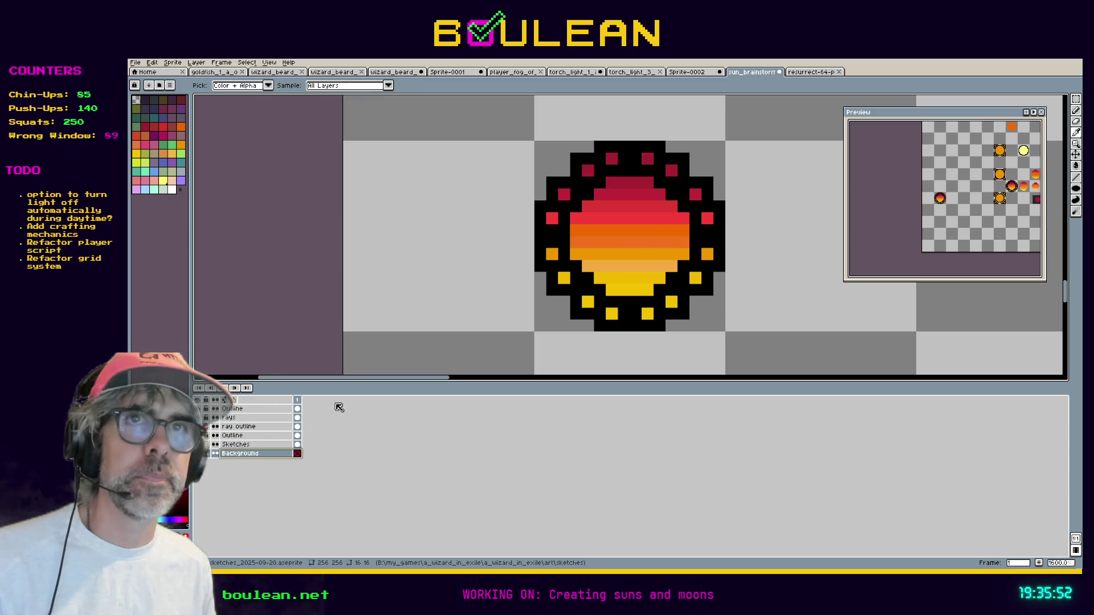
# Select the square around the left sun and fill it with black sampled from the outline.
pyautogui.click(1076, 99)
pyautogui.moveTo(539, 147)
pyautogui.mouseDown()
pyautogui.moveTo(656, 276)
pyautogui.moveTo(722, 329)
pyautogui.mouseUp()
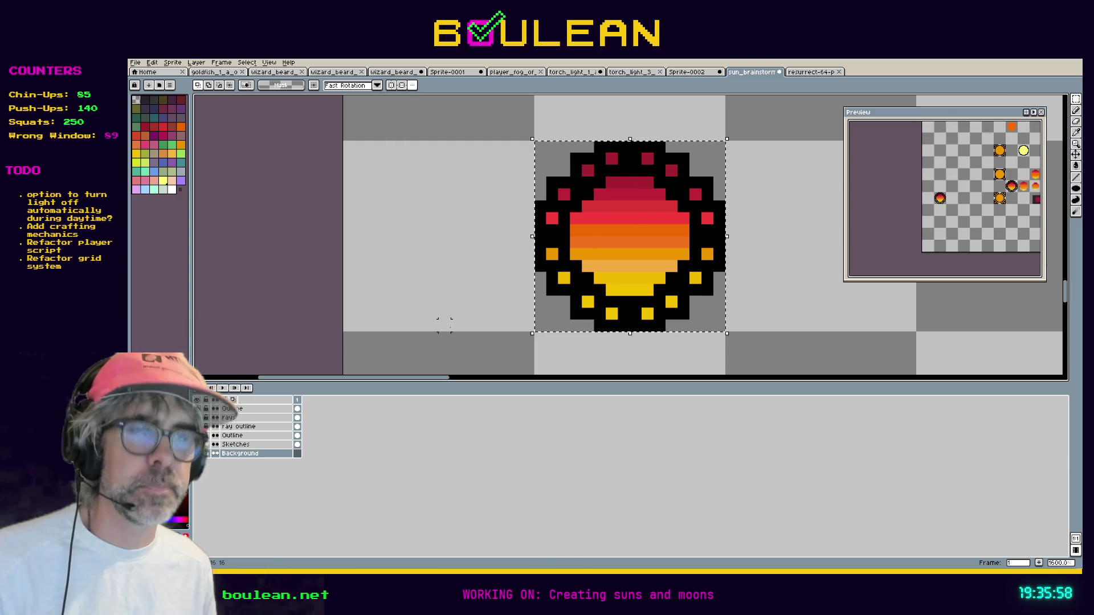
pyautogui.press('g')
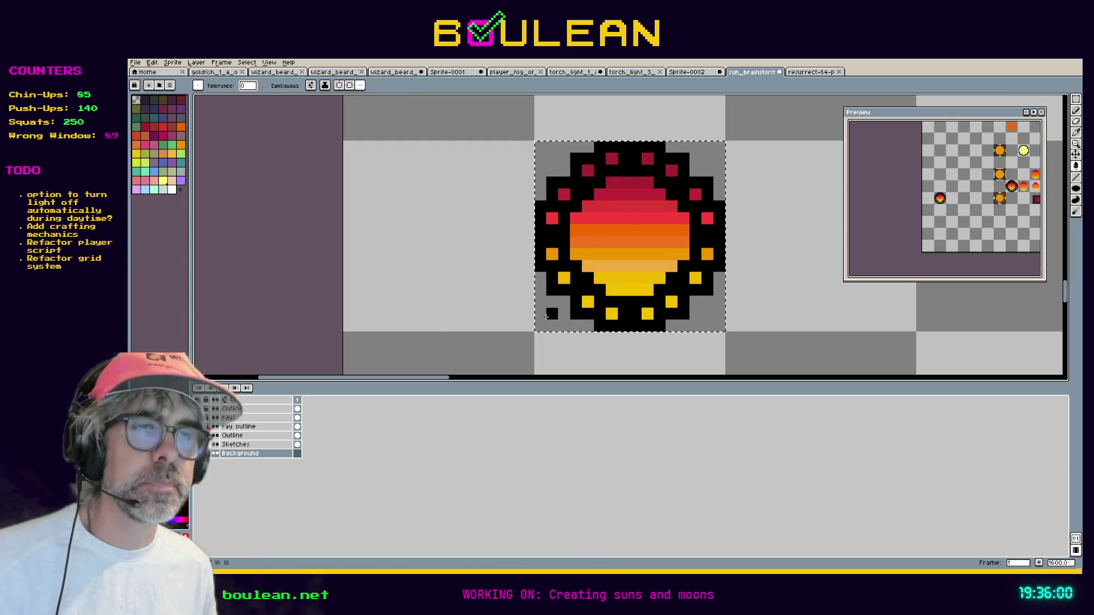
pyautogui.press('i')
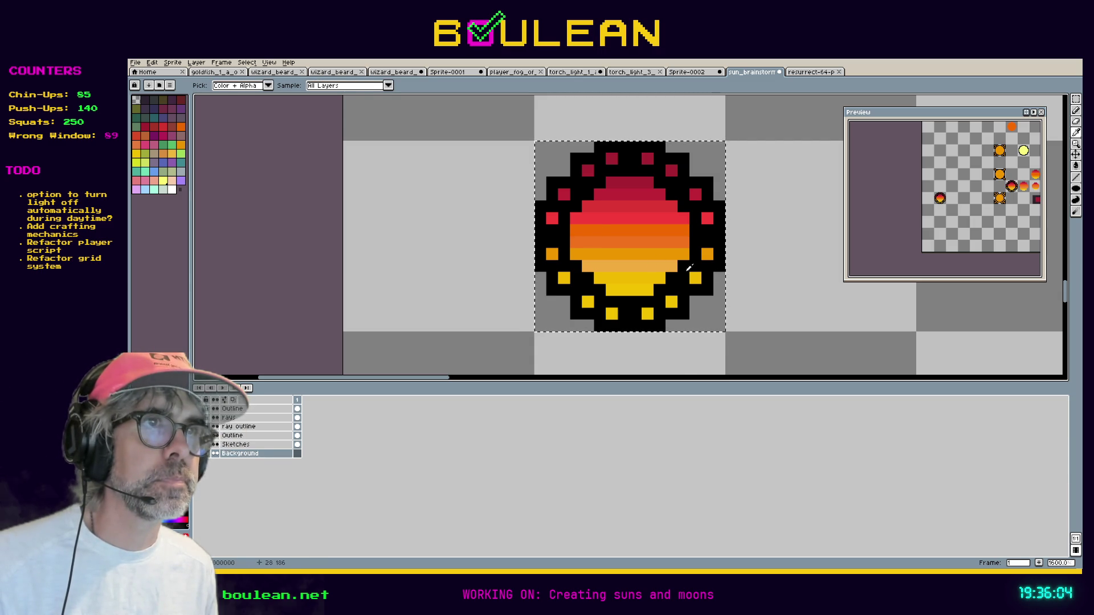
pyautogui.press('g')
pyautogui.click(560, 310)
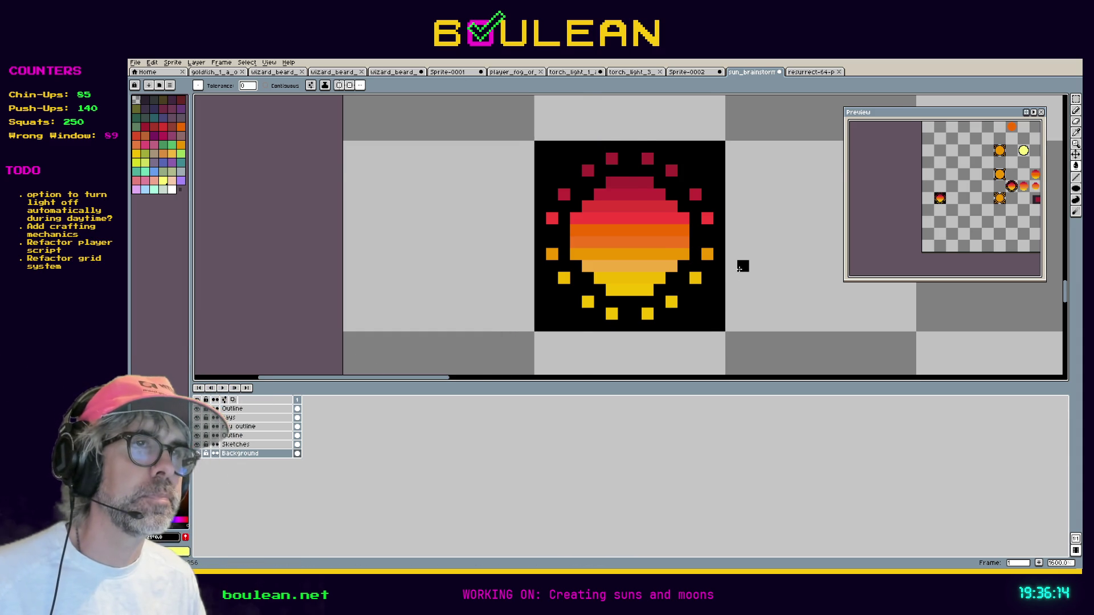
pyautogui.scroll(-1, 742, 266)
pyautogui.press('space')
pyautogui.moveTo(762, 242)
pyautogui.mouseDown()
pyautogui.moveTo(665, 274)
pyautogui.moveTo(635, 252)
pyautogui.mouseUp()
# Save the sprite file and recentre the view on the sun on its black tile.
pyautogui.hotkey('ctrl', 's')
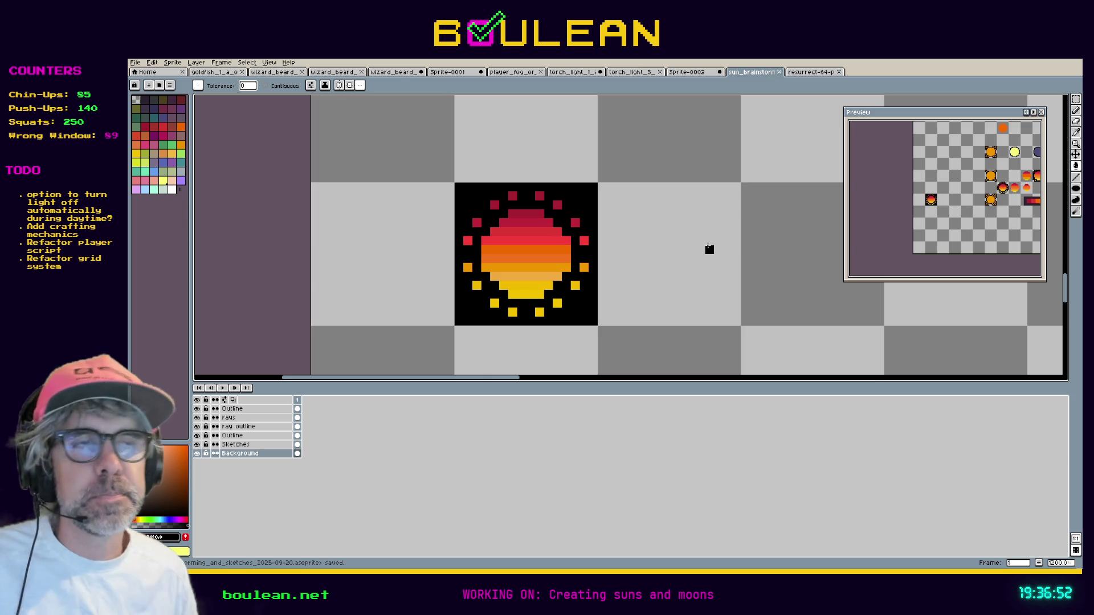
pyautogui.press('space')
pyautogui.moveTo(637, 249)
pyautogui.mouseDown()
pyautogui.moveTo(723, 225)
pyautogui.moveTo(756, 230)
pyautogui.moveTo(757, 245)
pyautogui.moveTo(673, 223)
pyautogui.mouseUp()
pyautogui.press('space')
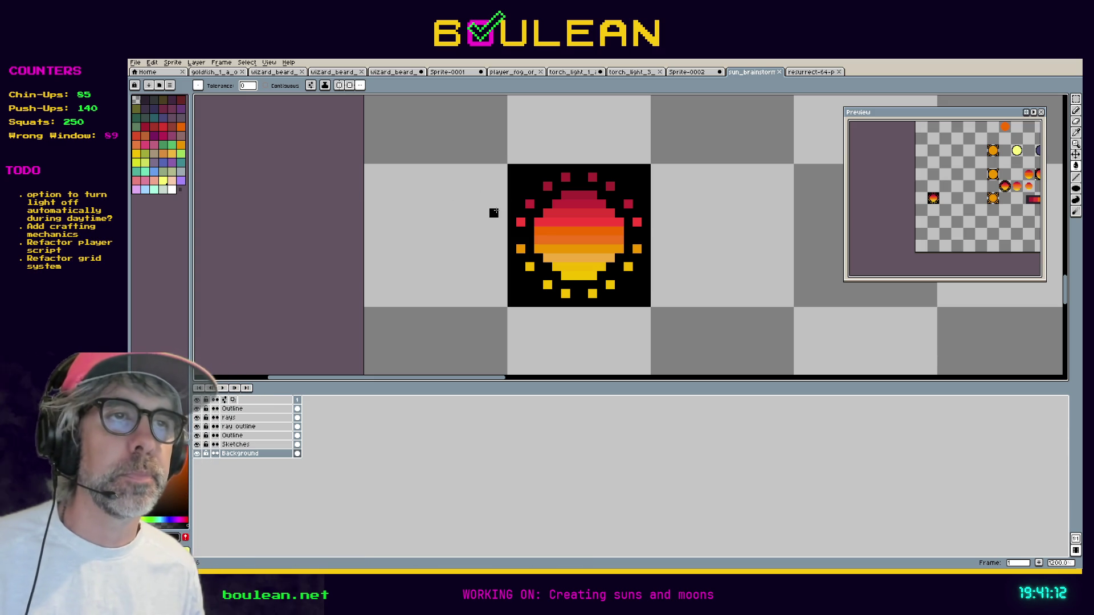
pyautogui.scroll(3, 494, 213)
pyautogui.scroll(-1, 529, 250)
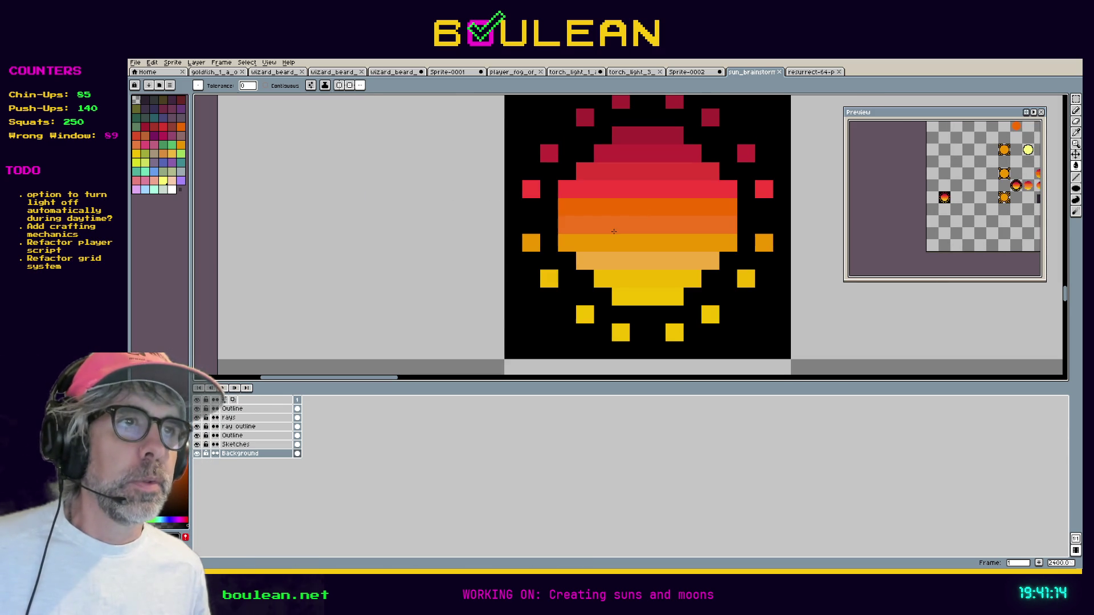
pyautogui.moveTo(665, 215)
pyautogui.mouseDown()
pyautogui.moveTo(620, 242)
pyautogui.moveTo(606, 236)
pyautogui.mouseUp()
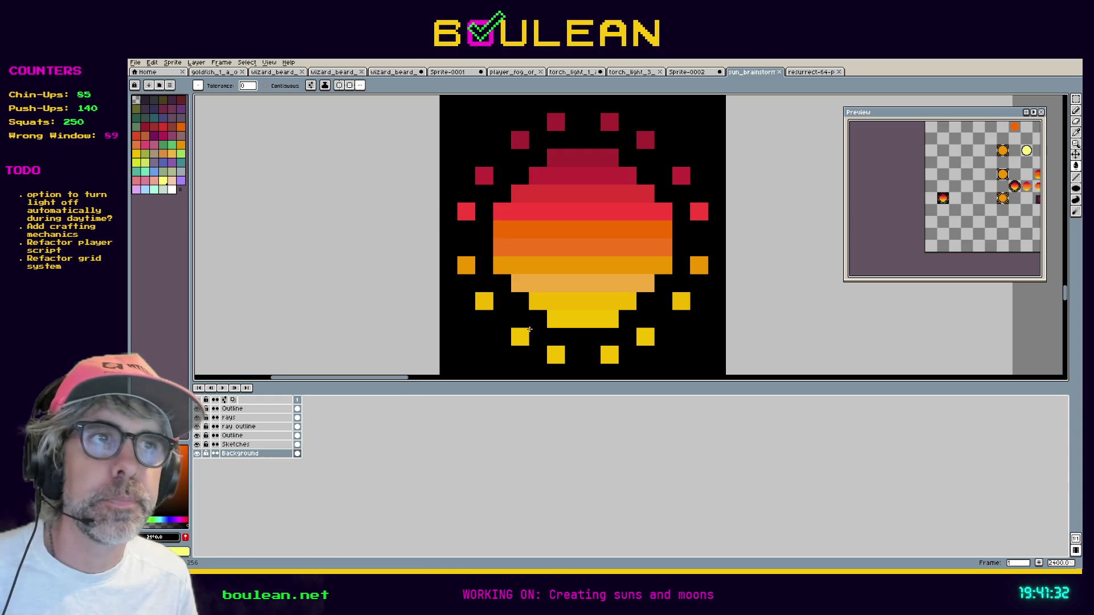
pyautogui.click(198, 454)
pyautogui.click(198, 454)
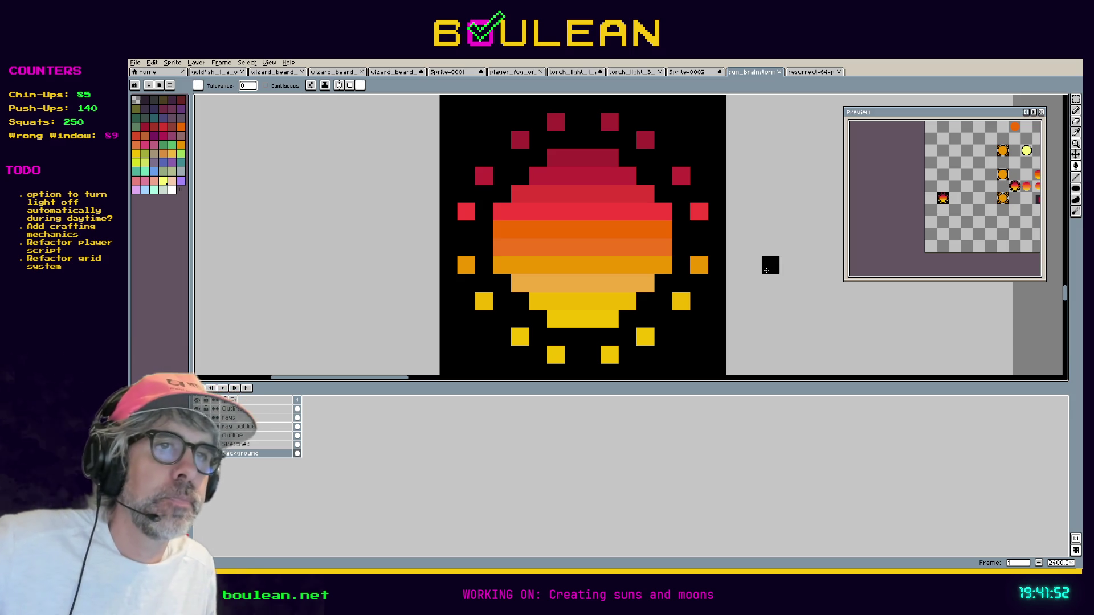
pyautogui.click(197, 418)
pyautogui.click(197, 418)
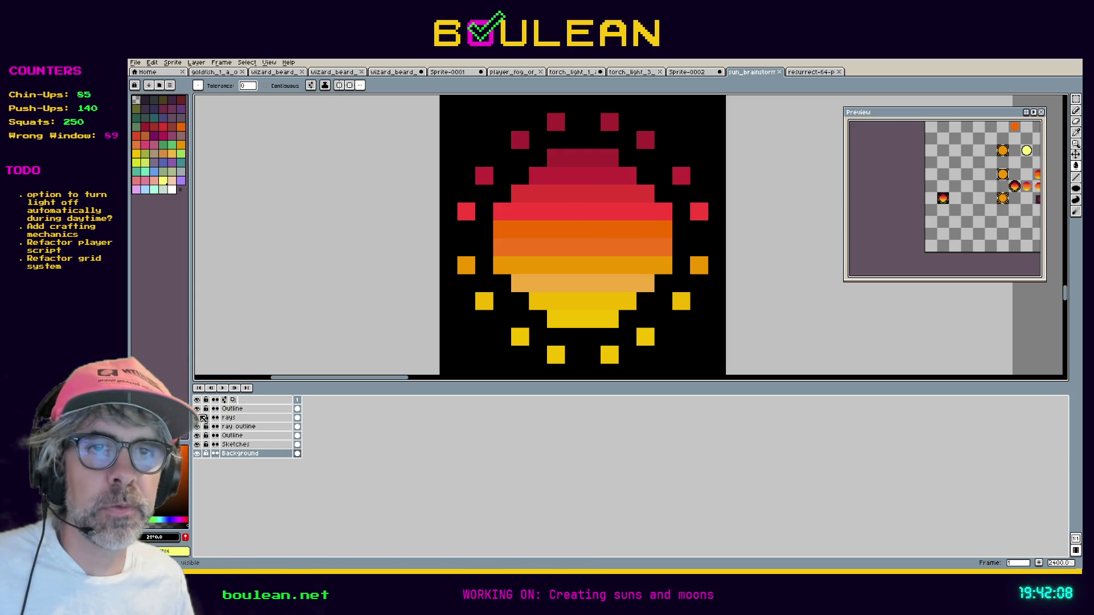
pyautogui.scroll(-2, 247, 354)
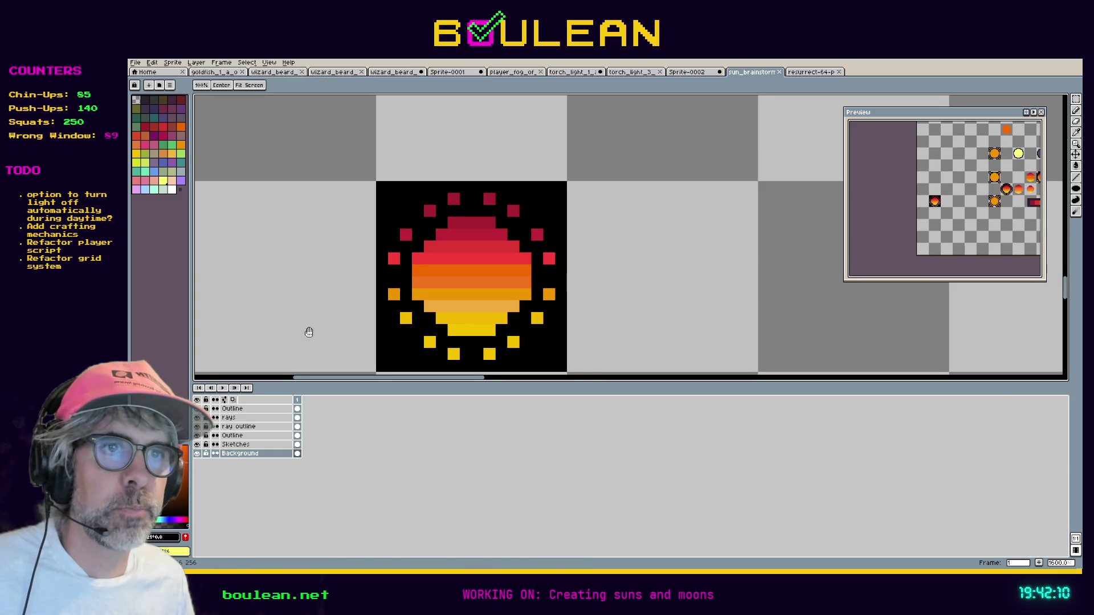
# Make Sketches active and try placing a sun copy in the next frame, undoing the attempts.
pyautogui.moveTo(307, 329); pyautogui.dragTo(334, 278)
pyautogui.press('space')
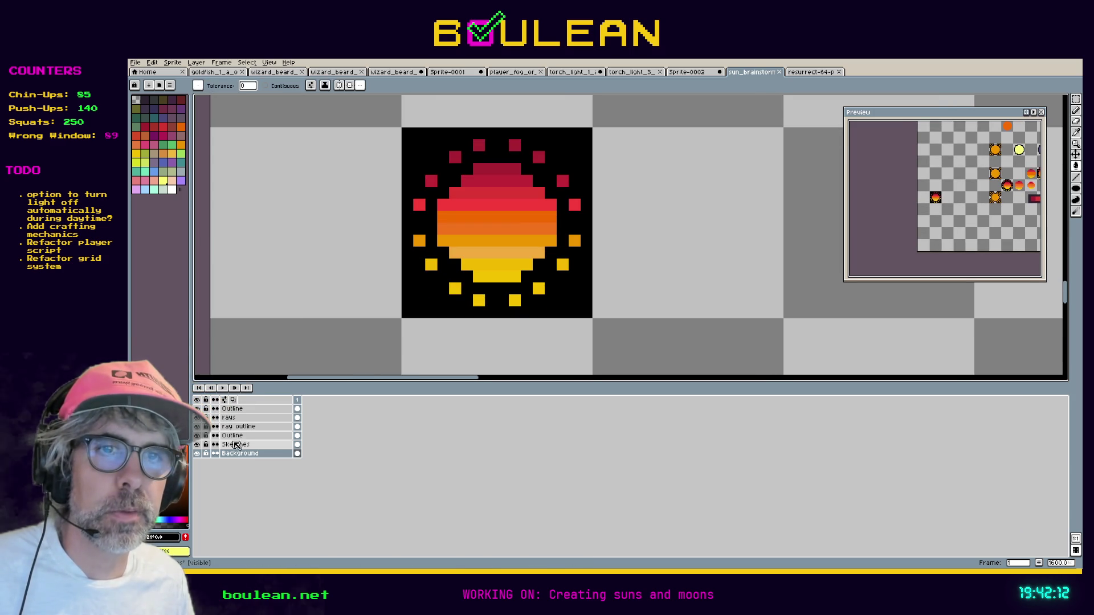
pyautogui.click(234, 444)
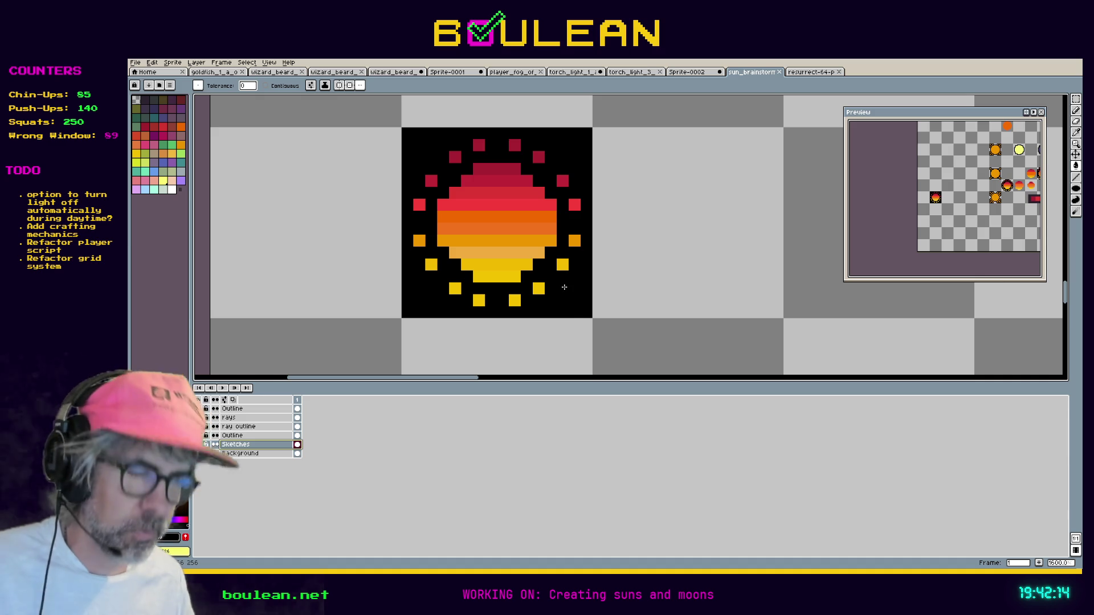
pyautogui.hotkey('ctrl', 'a')
pyautogui.moveTo(592, 318); pyautogui.dragTo(580, 307)
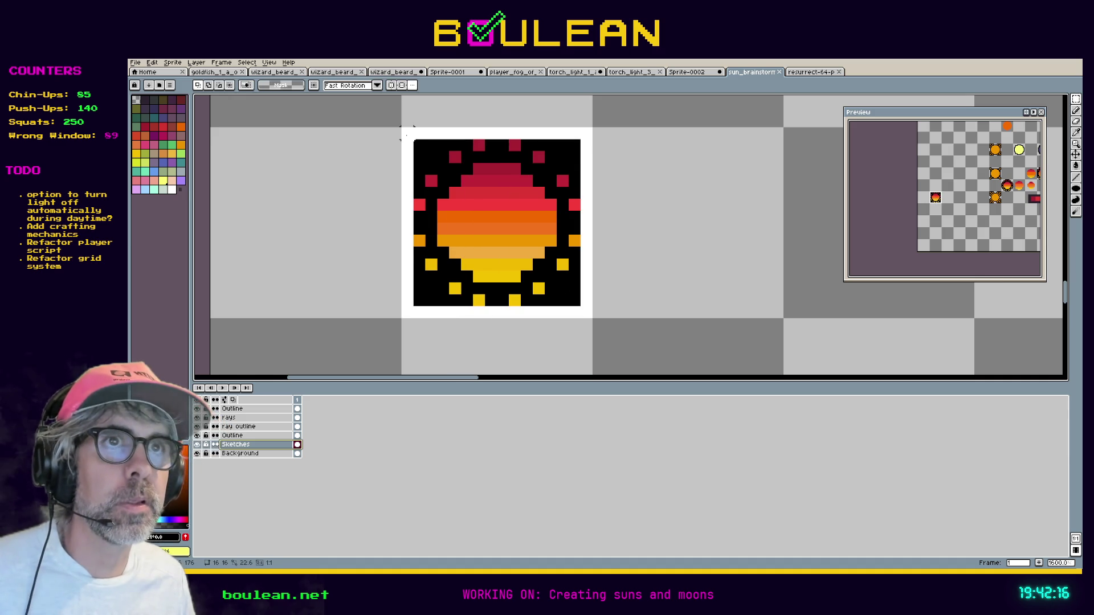
pyautogui.press('Escape')
pyautogui.moveTo(432, 163)
pyautogui.mouseDown()
pyautogui.moveTo(479, 209)
pyautogui.moveTo(595, 213)
pyautogui.mouseUp()
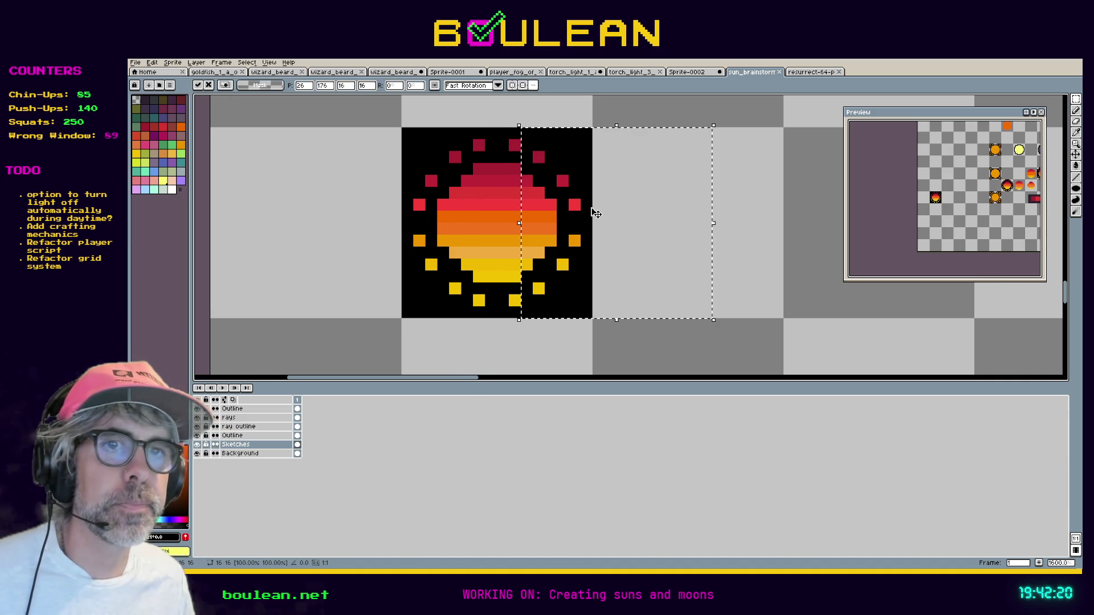
pyautogui.hotkey('ctrl', 'z')
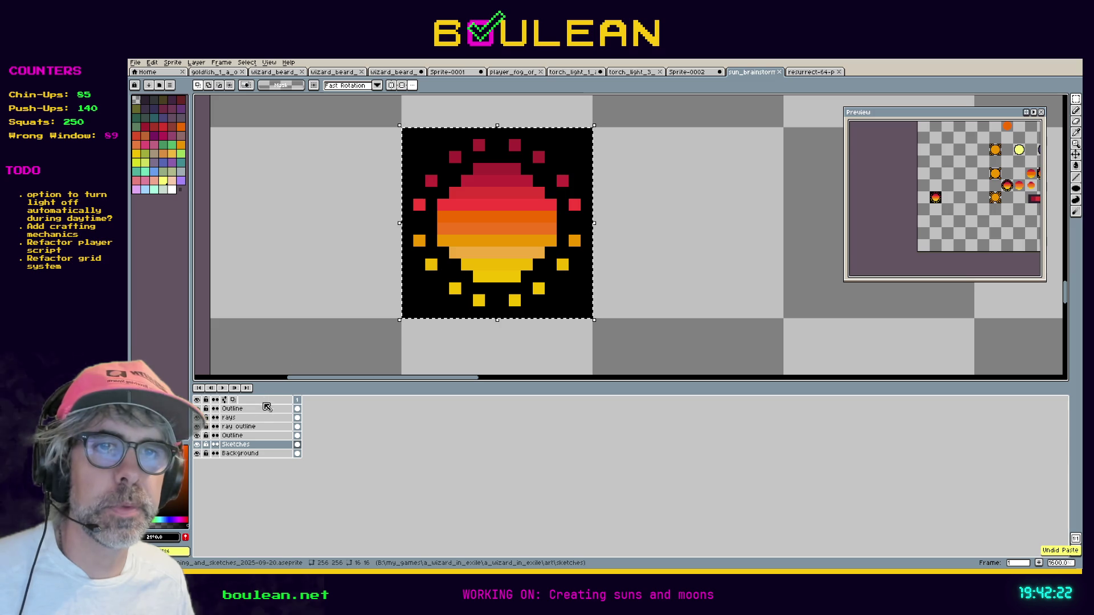
pyautogui.click(473, 258)
pyautogui.moveTo(472, 258); pyautogui.dragTo(634, 249)
pyautogui.press('Escape')
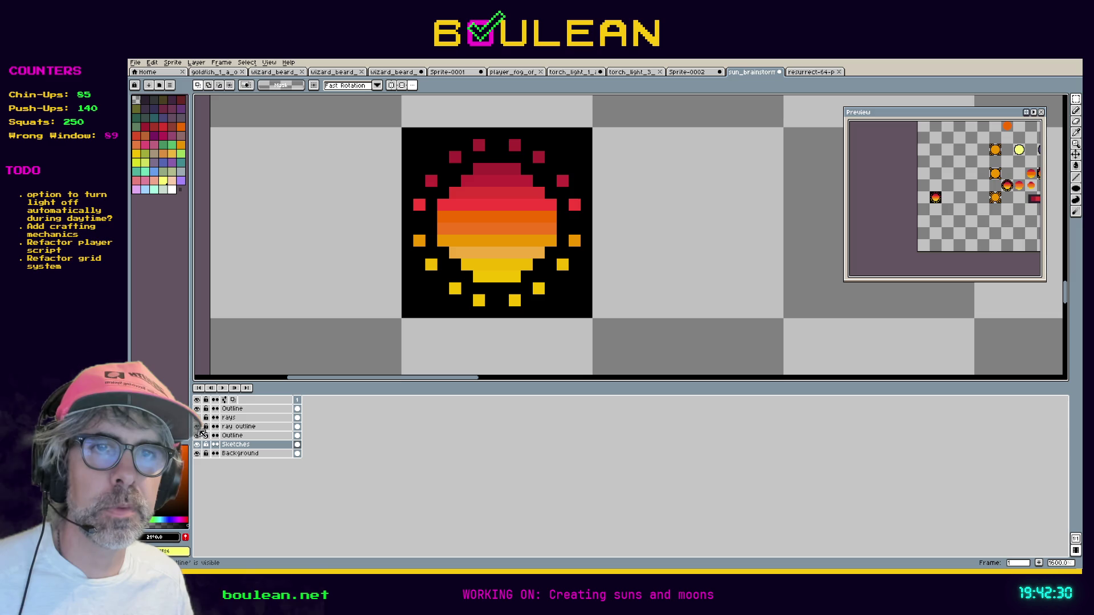
# Inspect the ray and body layers, then select the whole sun cell and undo a trial move.
pyautogui.click(198, 427)
pyautogui.click(198, 427)
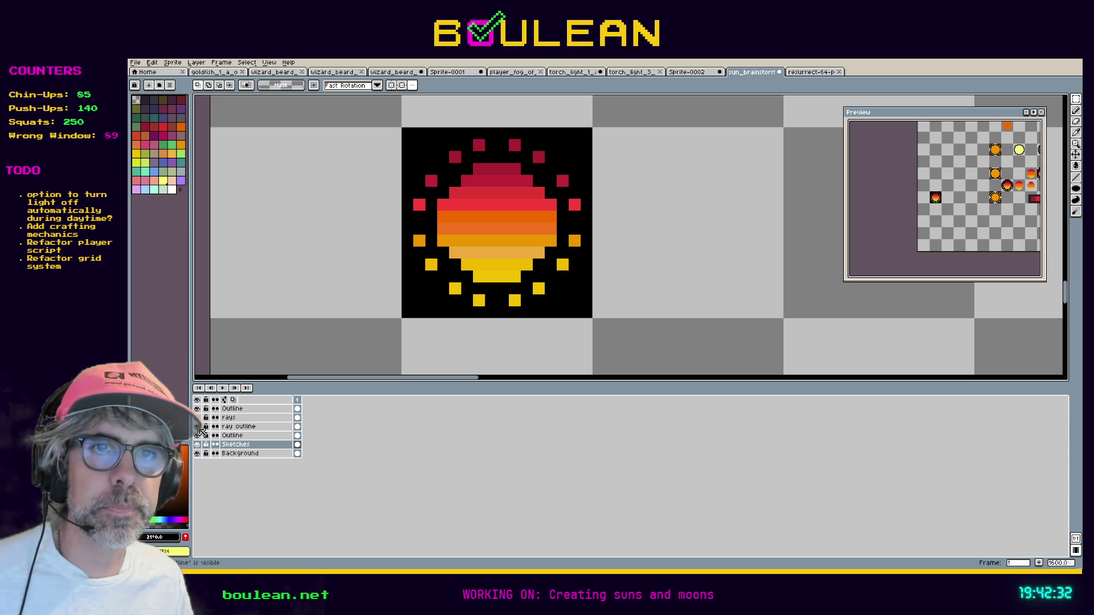
pyautogui.click(227, 428)
pyautogui.click(198, 427)
pyautogui.click(198, 427)
pyautogui.click(197, 418)
pyautogui.click(197, 417)
pyautogui.click(228, 417)
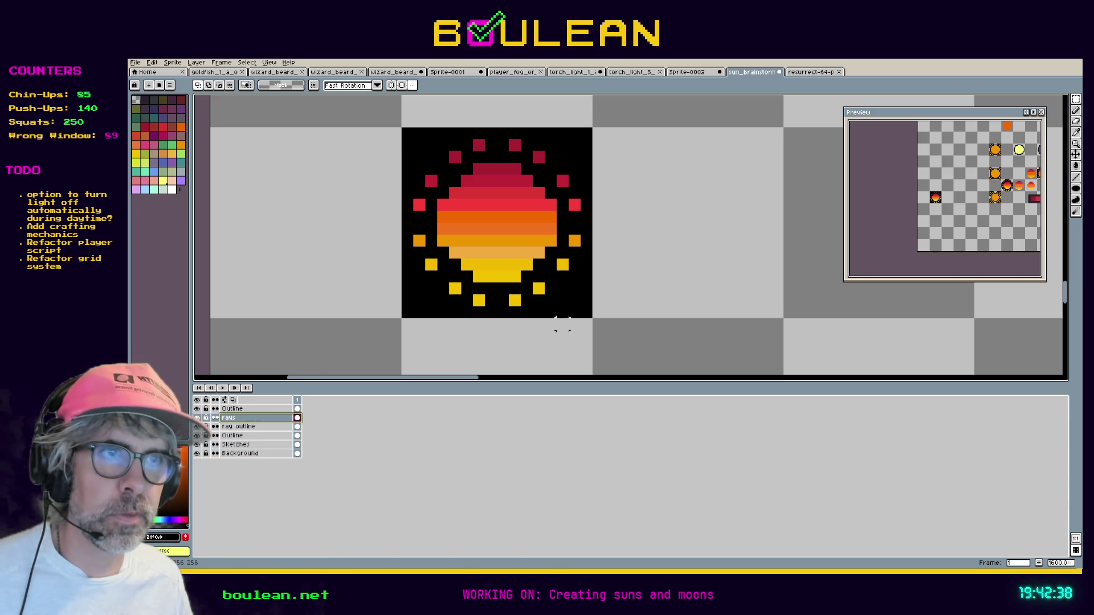
pyautogui.press('m')
pyautogui.moveTo(581, 310); pyautogui.dragTo(402, 128)
pyautogui.moveTo(455, 176)
pyautogui.mouseDown()
pyautogui.moveTo(581, 177)
pyautogui.moveTo(647, 200)
pyautogui.moveTo(657, 184)
pyautogui.mouseUp()
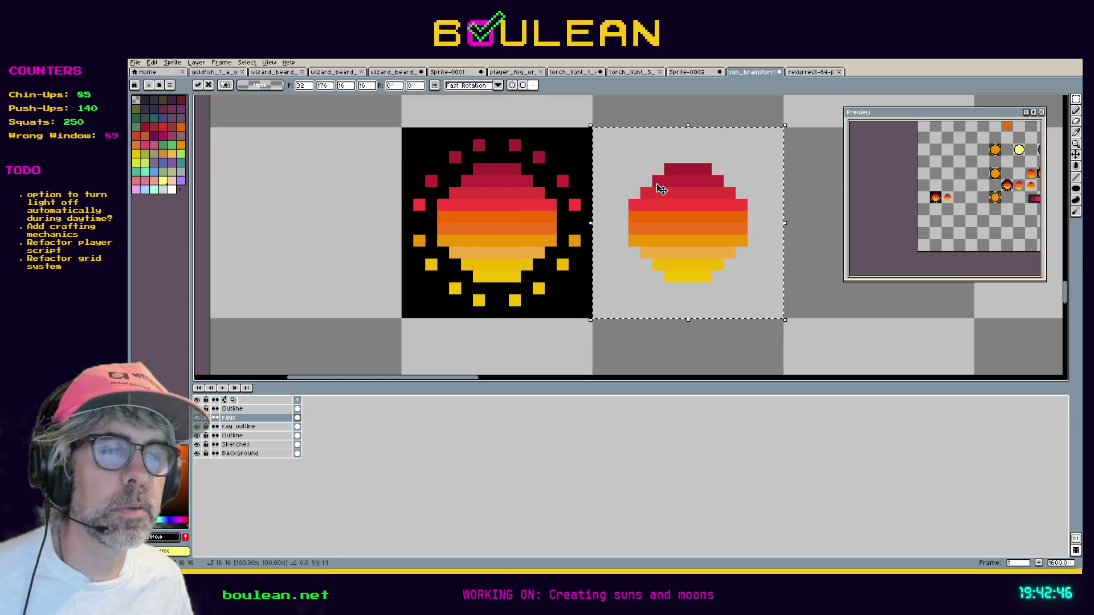
pyautogui.hotkey('ctrl', 'z')
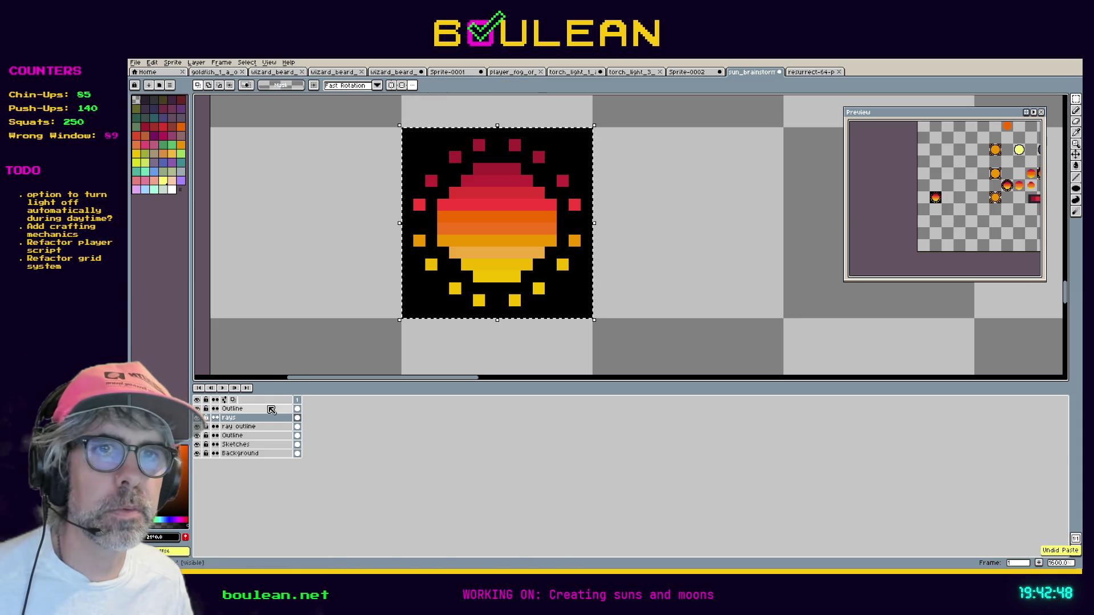
# Ctrl+drag a copy of the rayless sun body from Sketches into the right frame and deselect.
pyautogui.keyDown('ctrl'); pyautogui.click(477, 244); pyautogui.keyUp('ctrl')
pyautogui.moveTo(478, 244); pyautogui.dragTo(672, 244)
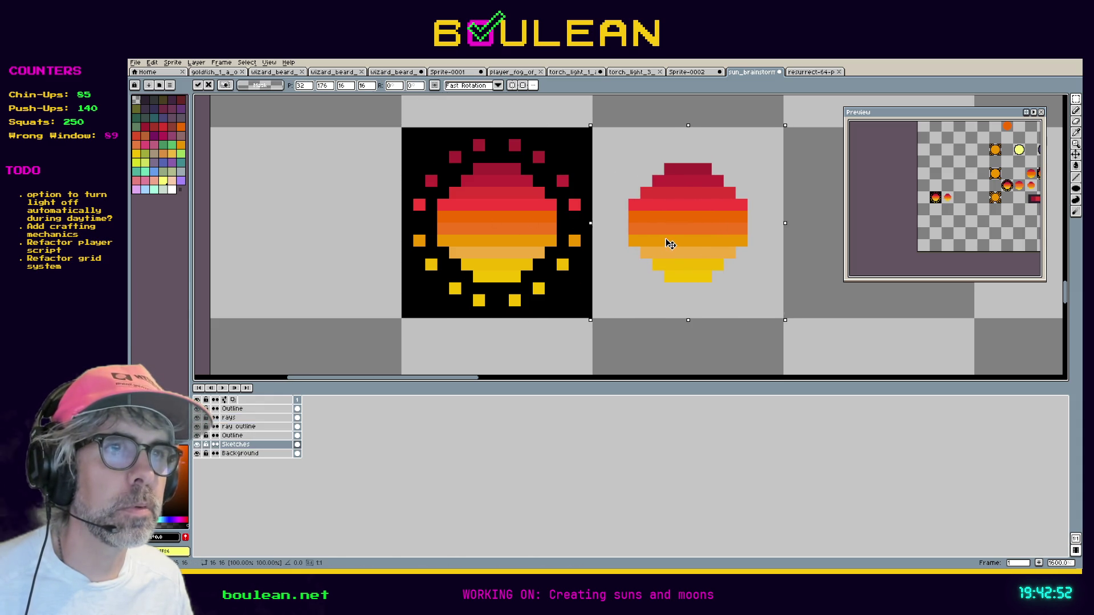
pyautogui.click(199, 445)
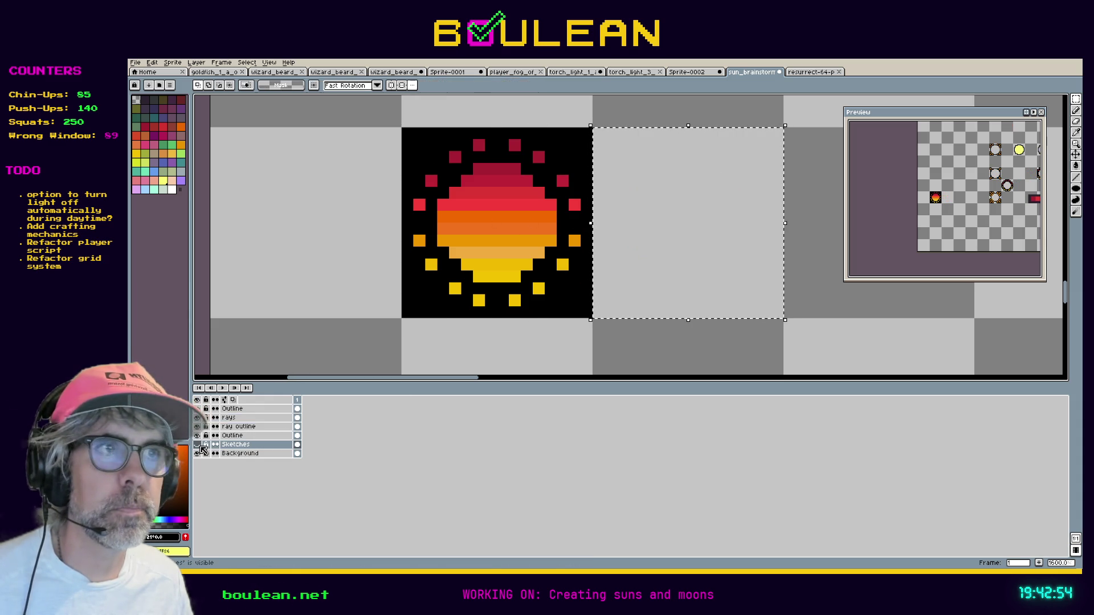
pyautogui.click(199, 445)
pyautogui.click(238, 436)
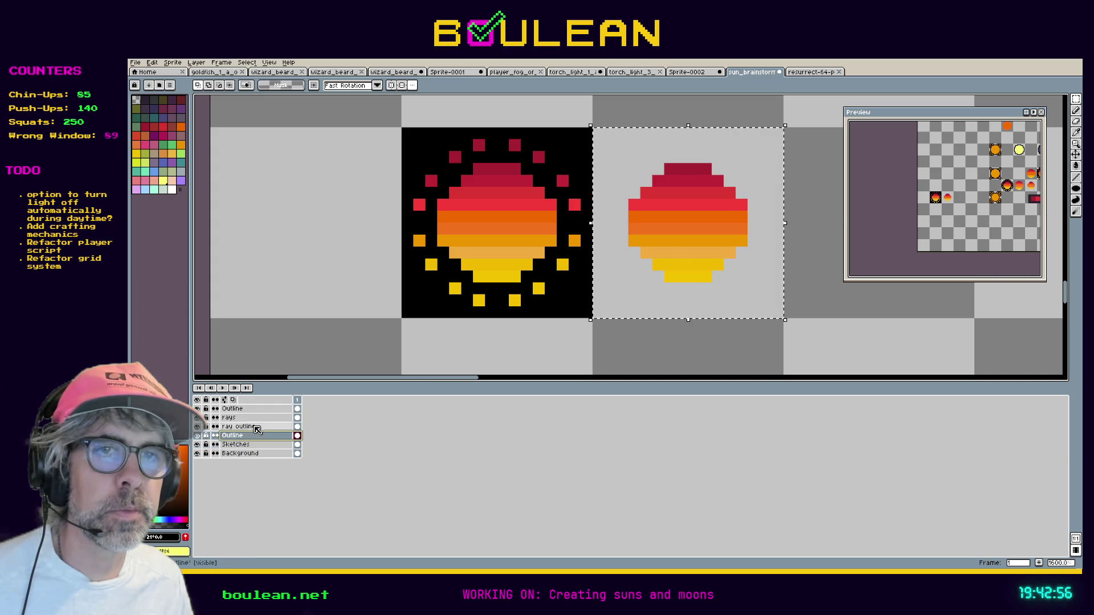
pyautogui.hotkey('ctrl', 'd')
# Draw black line and pencil strokes along the bottom, left and upper-left edges of the rayless sun.
pyautogui.press('l')
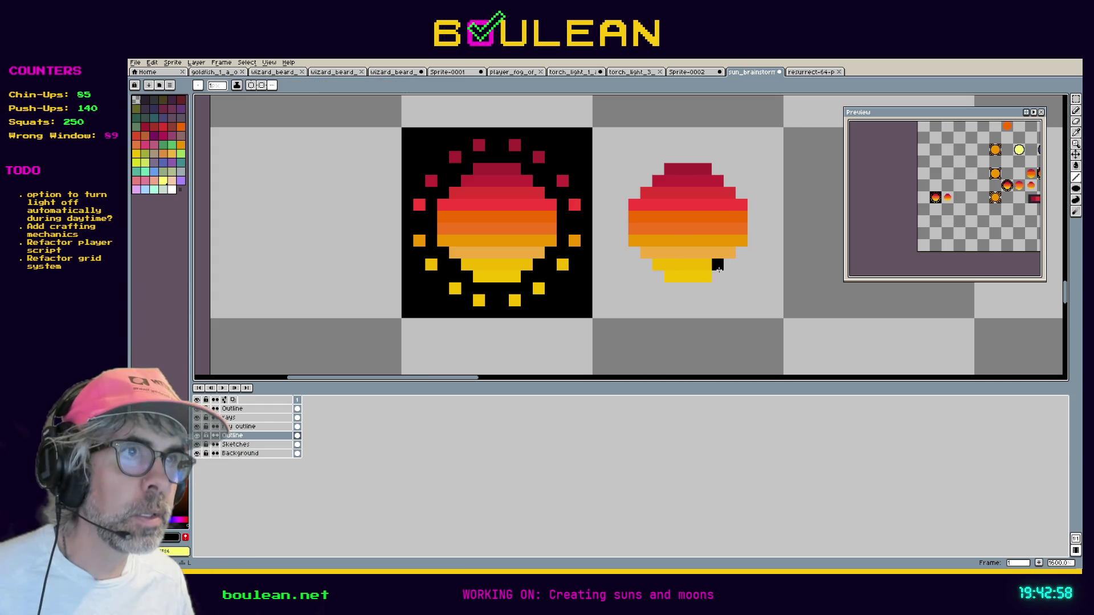
pyautogui.moveTo(719, 288); pyautogui.dragTo(662, 289)
pyautogui.click(658, 277)
pyautogui.click(646, 278)
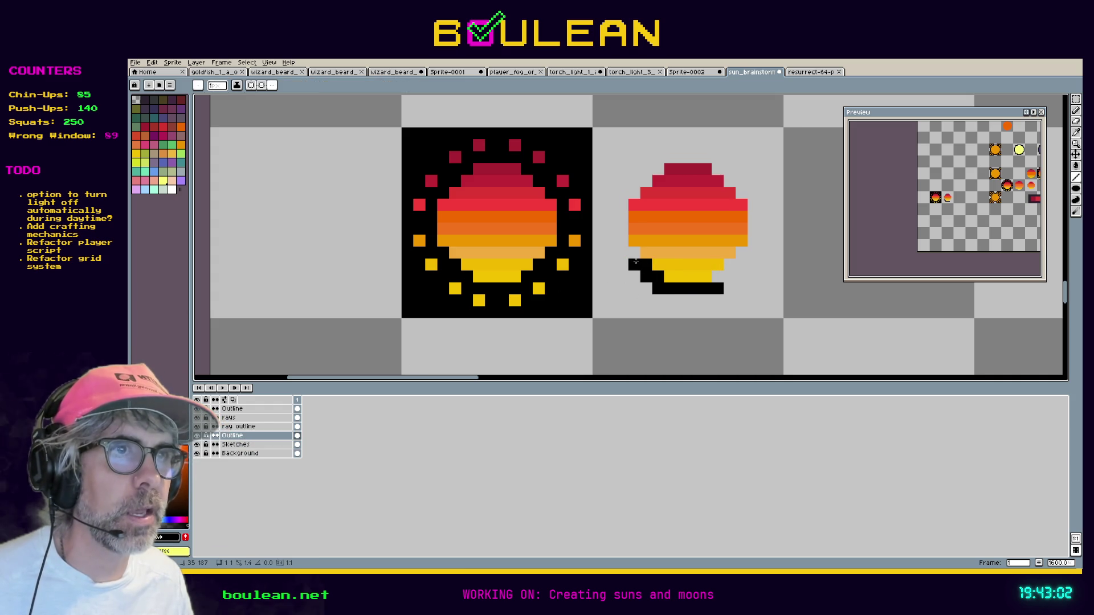
pyautogui.moveTo(622, 254); pyautogui.dragTo(619, 195)
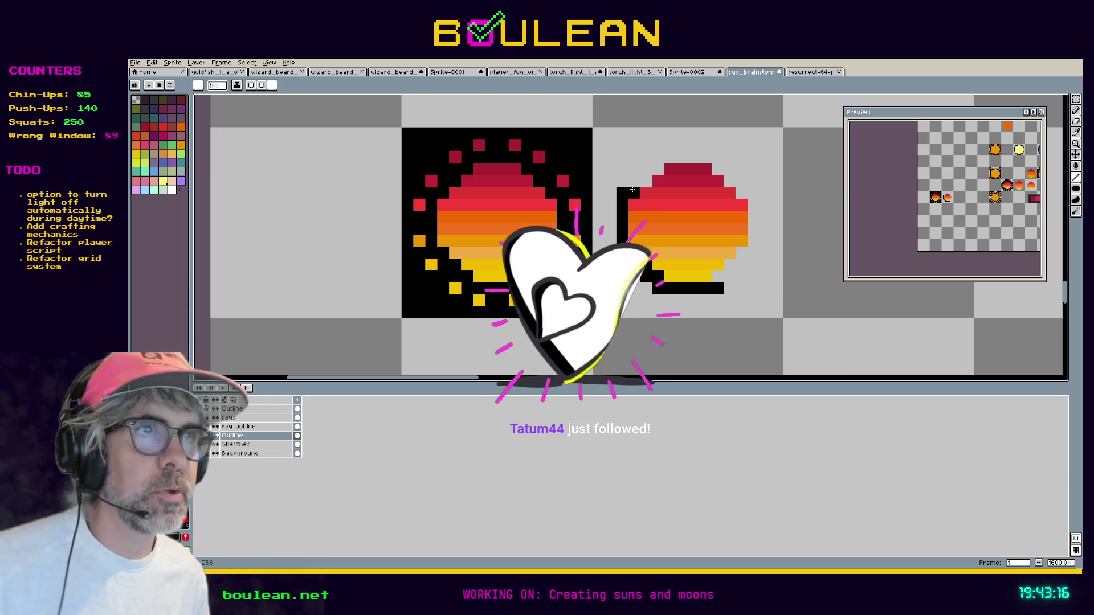
pyautogui.moveTo(632, 189)
pyautogui.mouseDown()
pyautogui.moveTo(660, 158)
pyautogui.moveTo(728, 169)
pyautogui.moveTo(752, 193)
pyautogui.moveTo(752, 254)
pyautogui.moveTo(719, 276)
pyautogui.mouseUp()
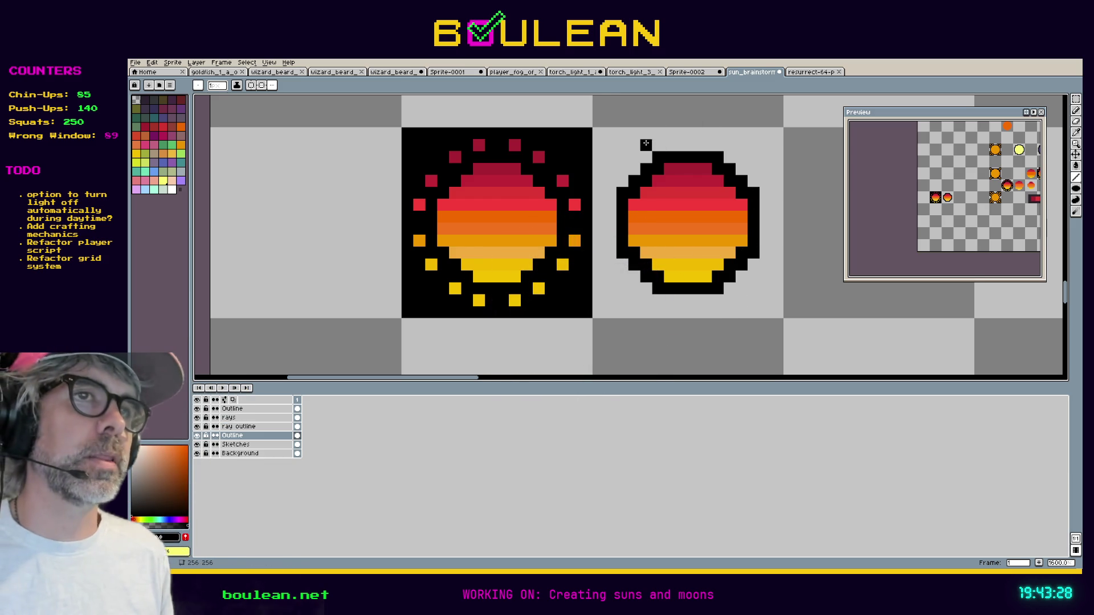
pyautogui.click(249, 454)
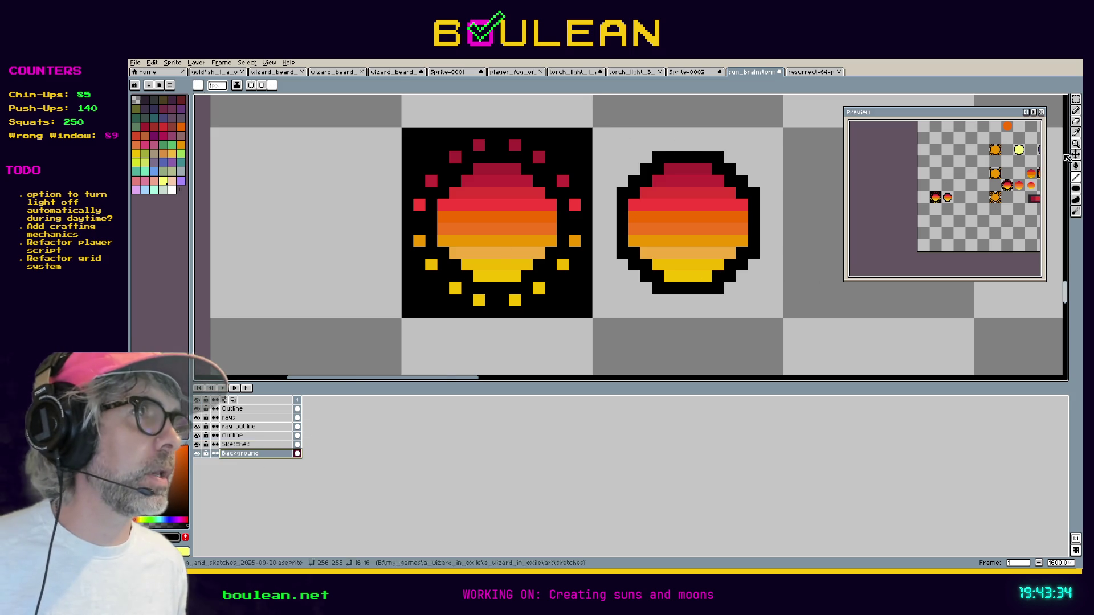
# Fill the rayless sun's 16x16 cell black on Background, deselect, and switch to the YouTube page.
pyautogui.click(1077, 101)
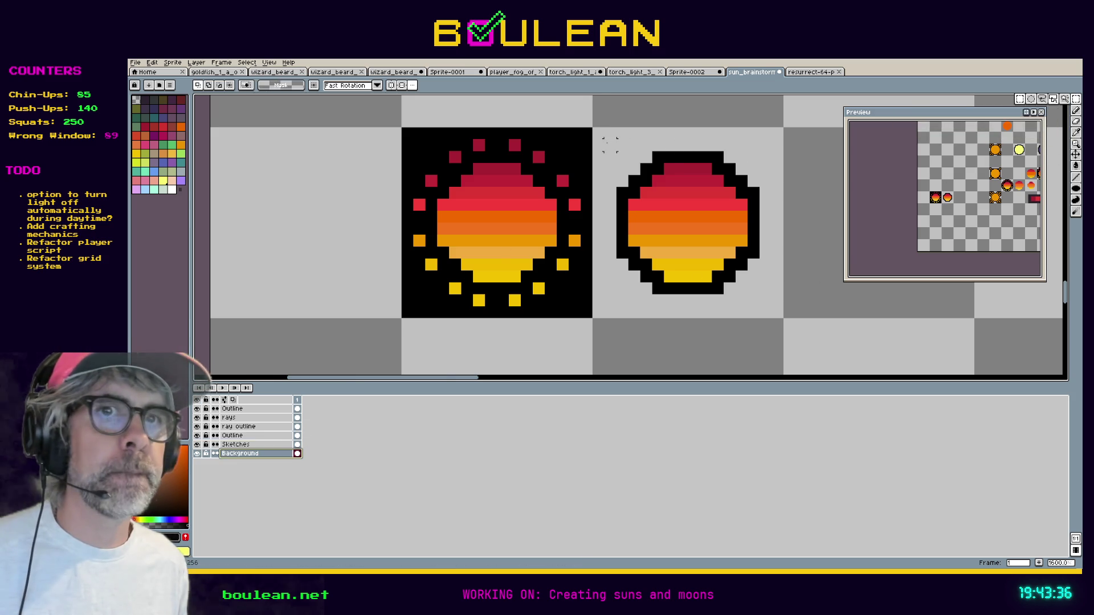
pyautogui.moveTo(597, 133)
pyautogui.mouseDown()
pyautogui.moveTo(617, 178)
pyautogui.moveTo(783, 319)
pyautogui.mouseUp()
pyautogui.press('g')
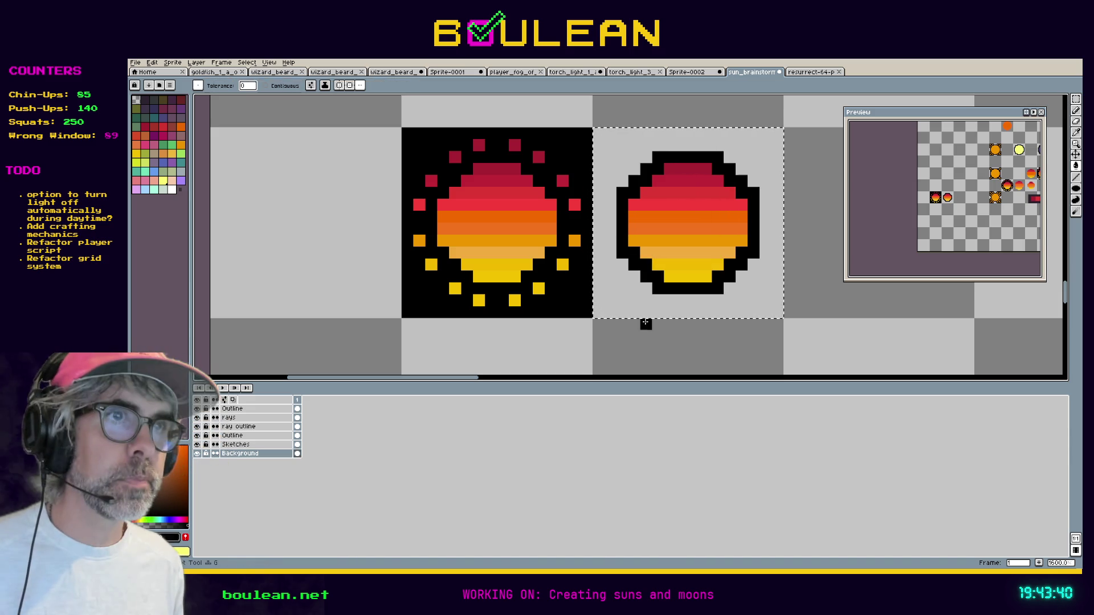
pyautogui.click(619, 297)
pyautogui.hotkey('ctrl', 'd')
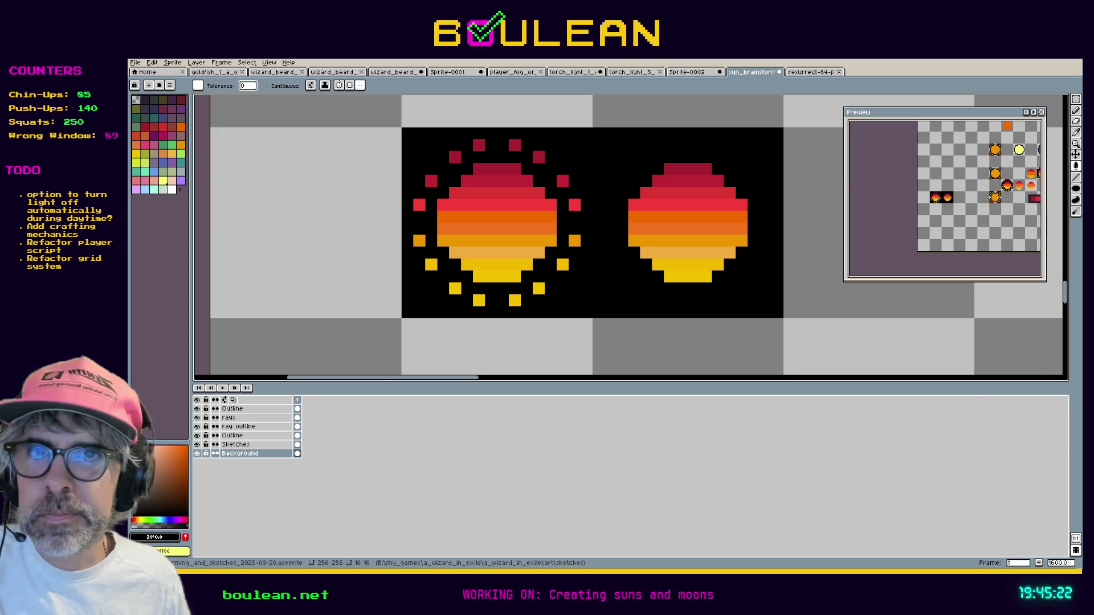
pyautogui.hotkey('alt', 'Tab')
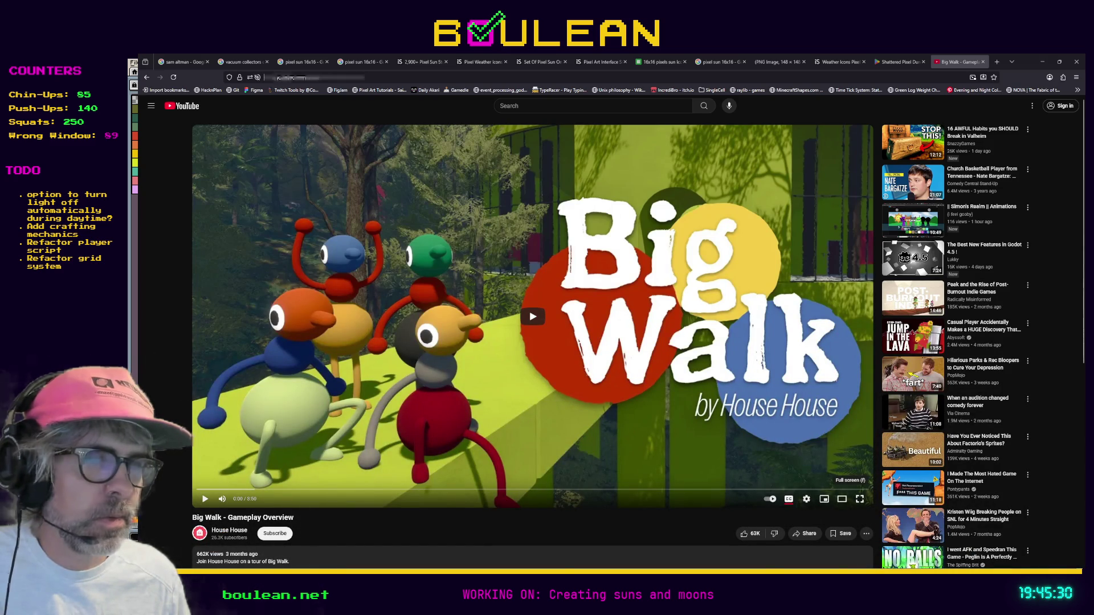
# Play the Big Walk video fullscreen through to its 'Coming 2026' closing card, then leave fullscreen.
pyautogui.click(859, 499)
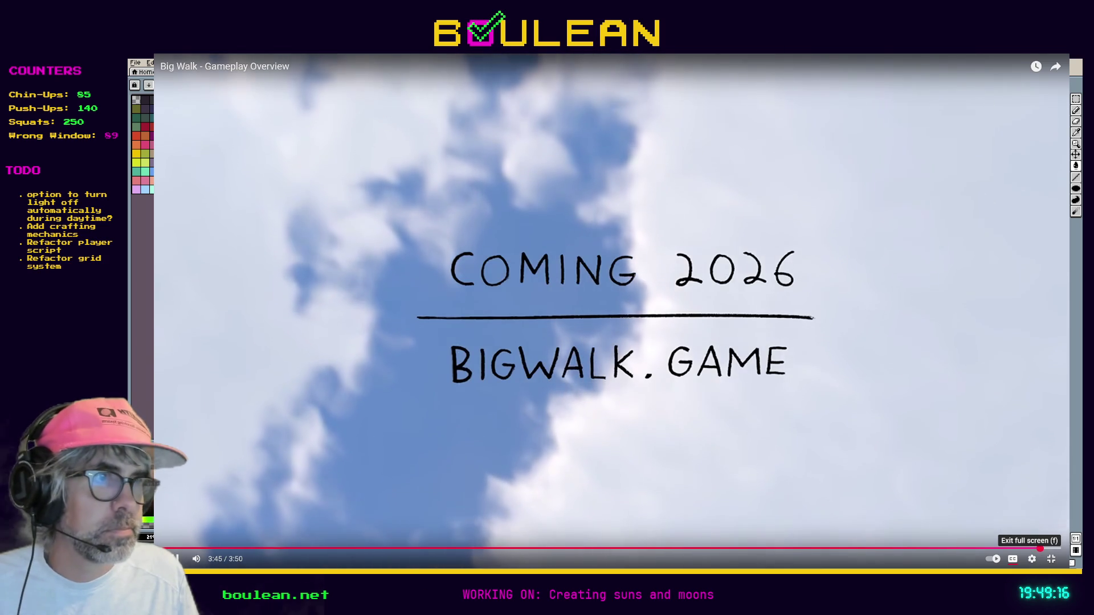
pyautogui.click(1051, 560)
# Pause the Big Walk video at 3:47 on the normal watch page.
pyautogui.click(501, 396)
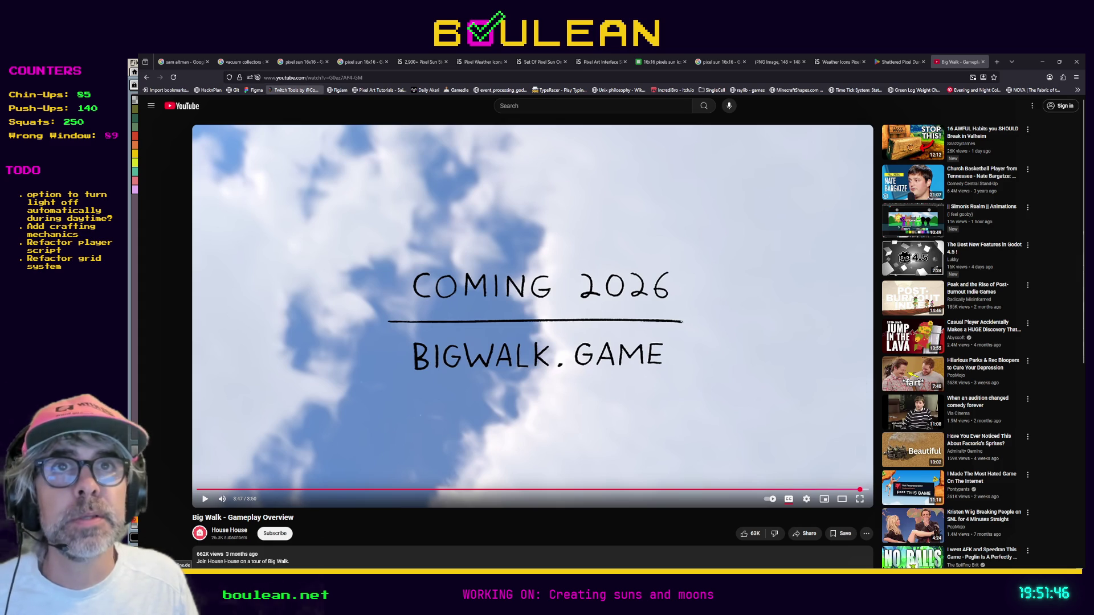
# Go to the gamedle.wtf website.
pyautogui.click(333, 77)
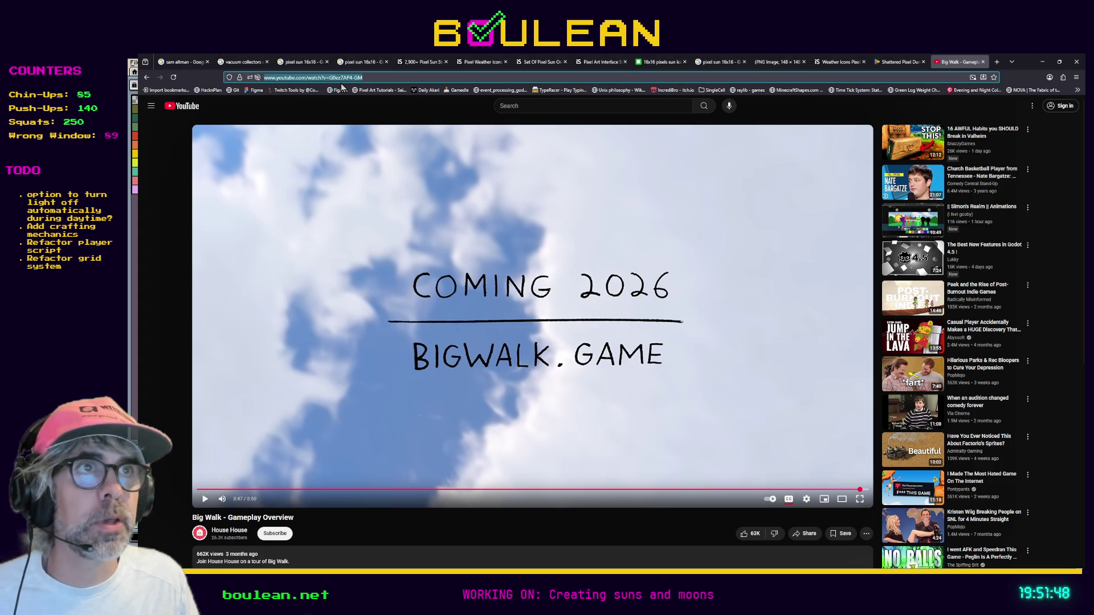
pyautogui.write('game')
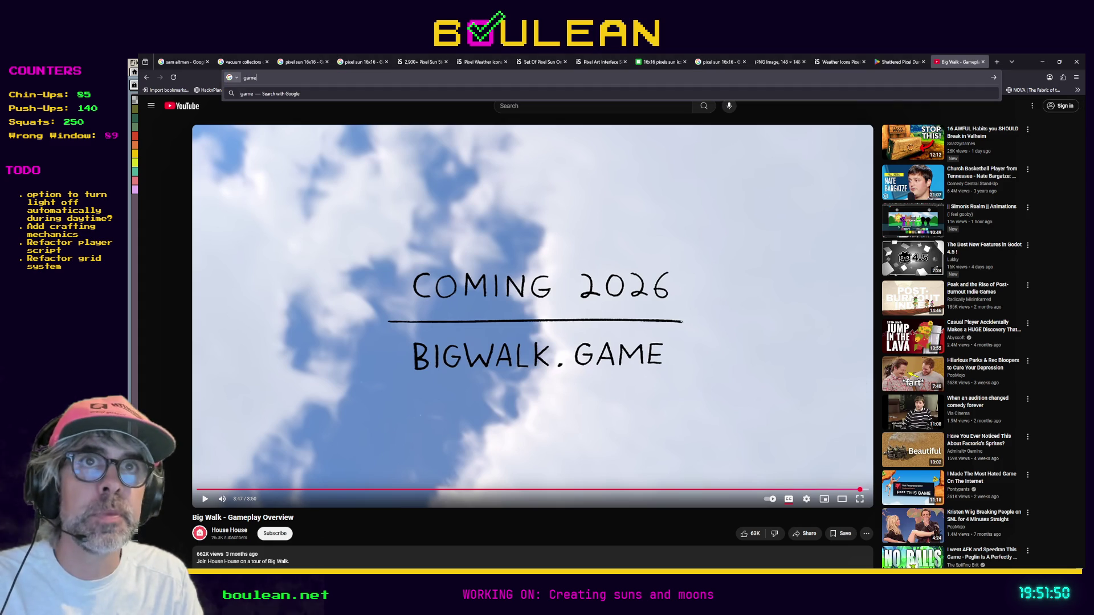
pyautogui.write('dle.wtf')
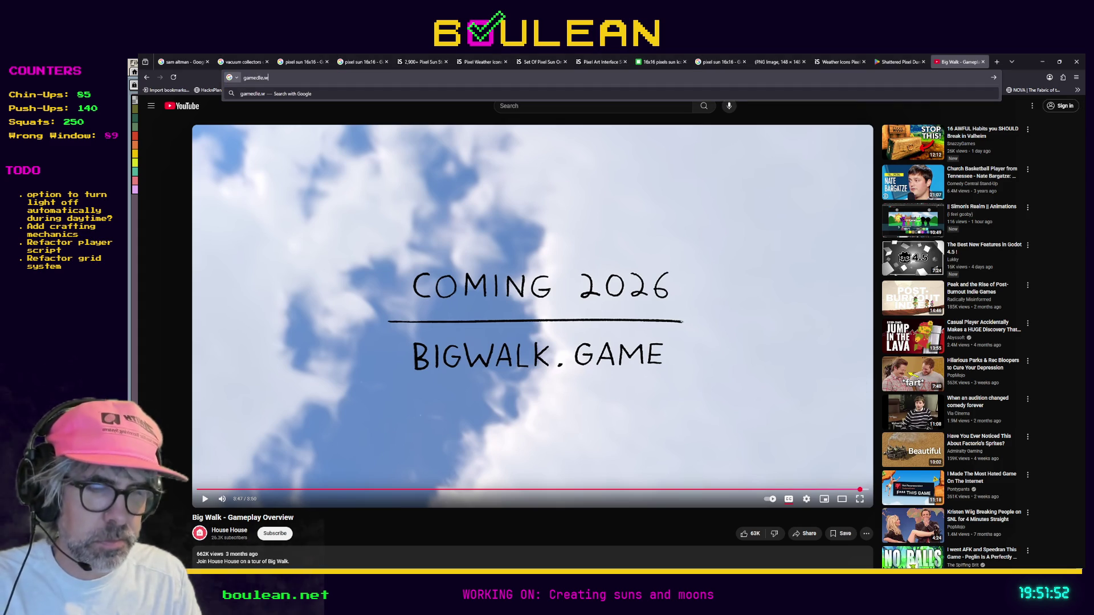
pyautogui.press('Return')
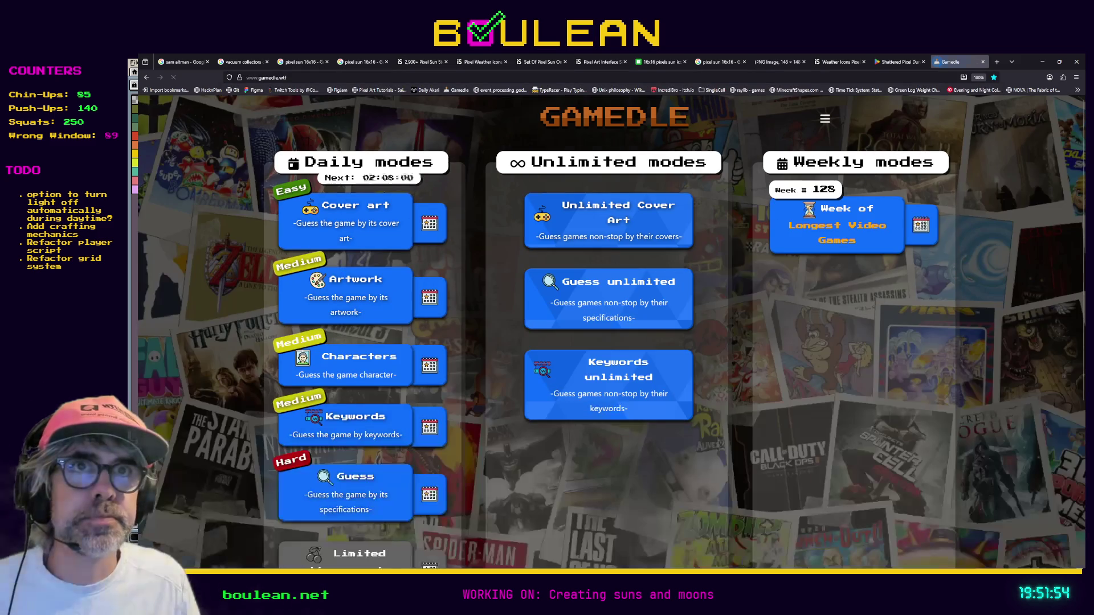
# Start a new Guess unlimited round in fullscreen, with a current streak of 6.
pyautogui.click(660, 307)
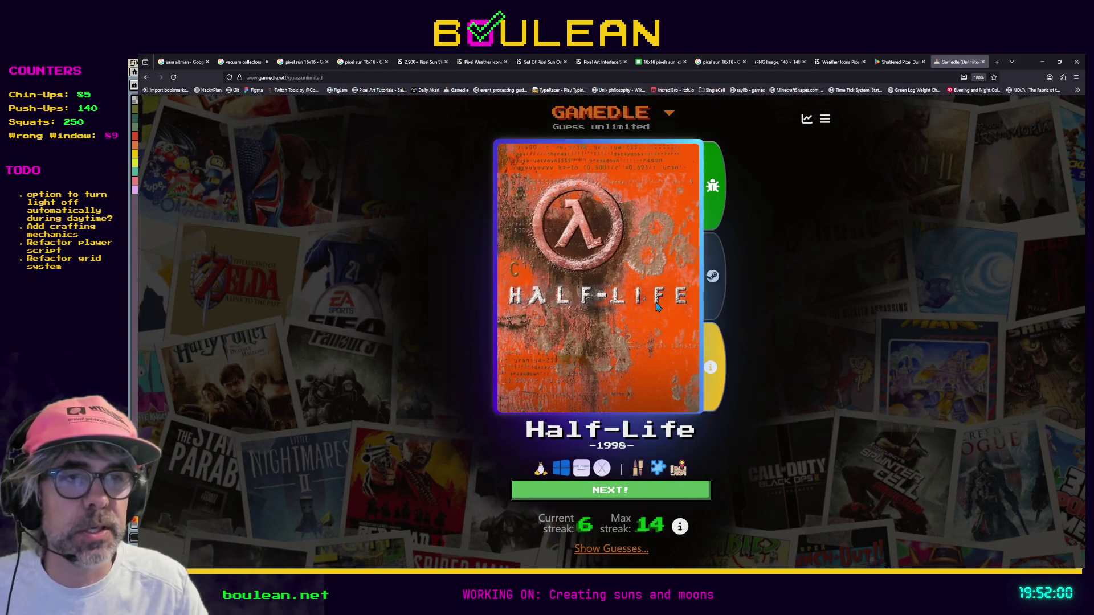
pyautogui.press('F11')
pyautogui.click(654, 438)
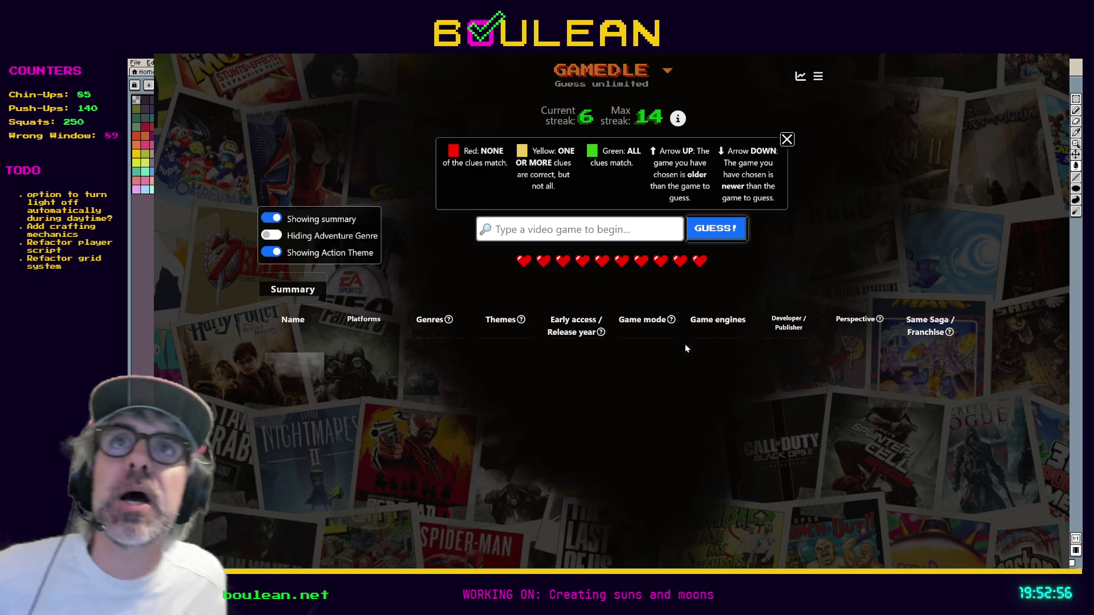
pyautogui.moveTo(448, 320)
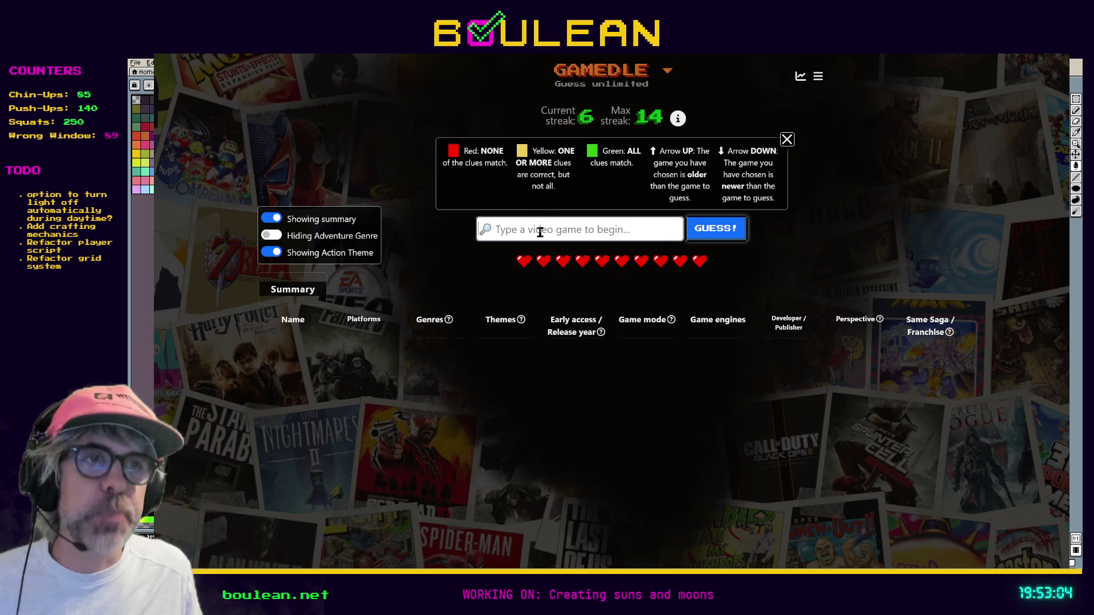
# Search 'PainKil' and submit Painkiller: Hell & Damnation as the first guess.
pyautogui.write('Pain')
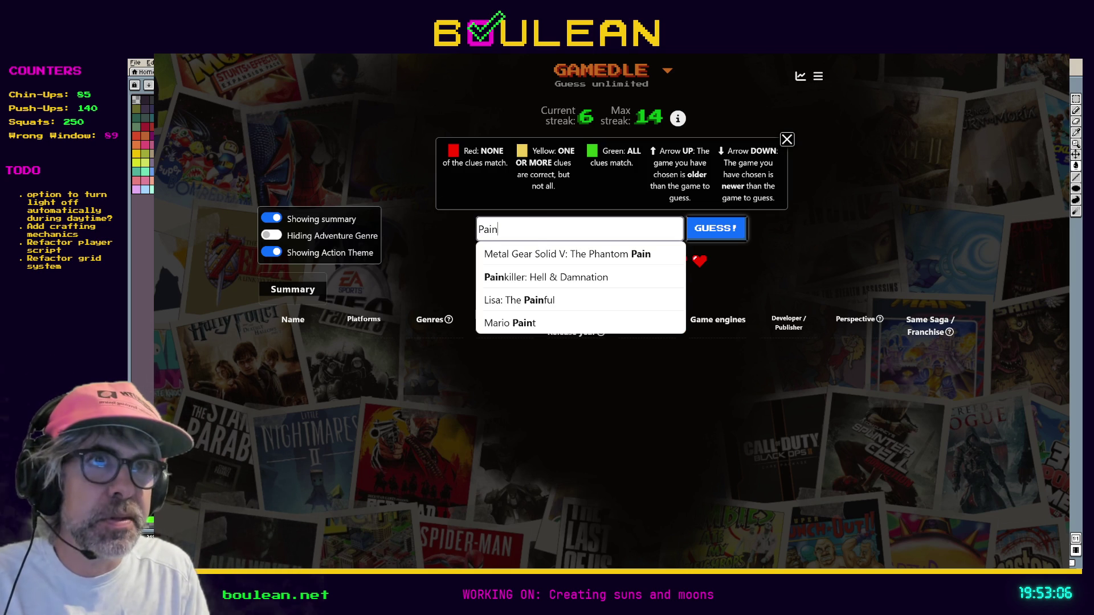
pyautogui.write('Kil')
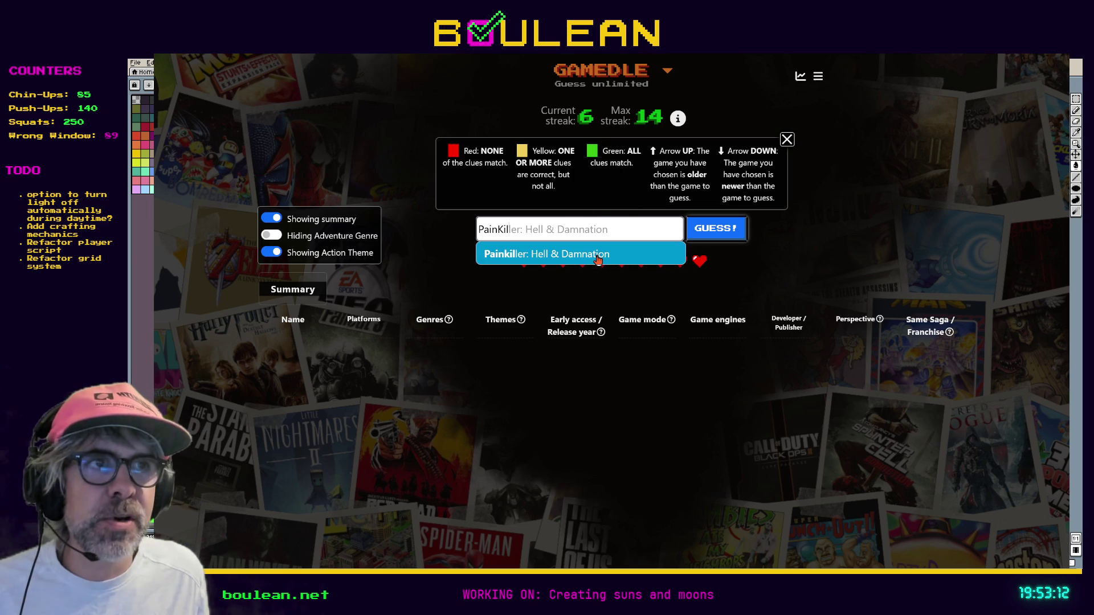
pyautogui.click(598, 258)
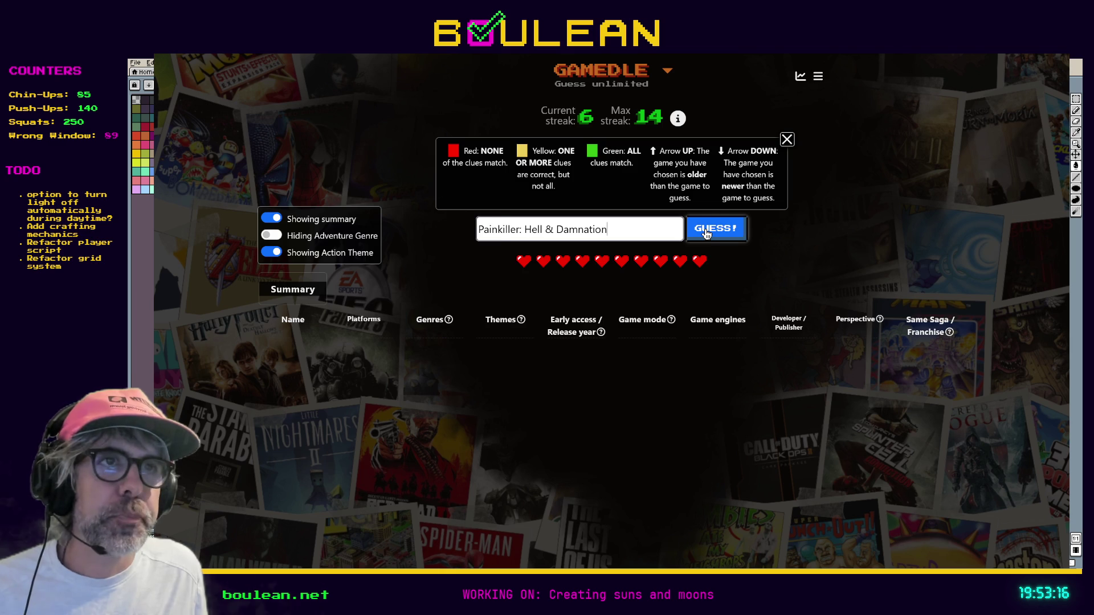
pyautogui.click(706, 233)
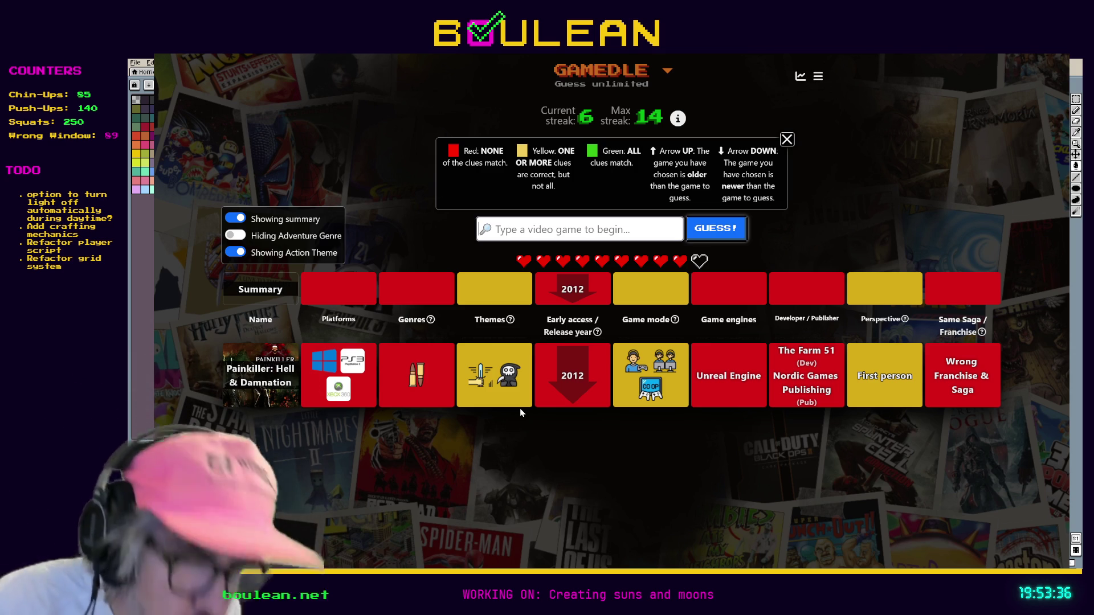
pyautogui.click(235, 237)
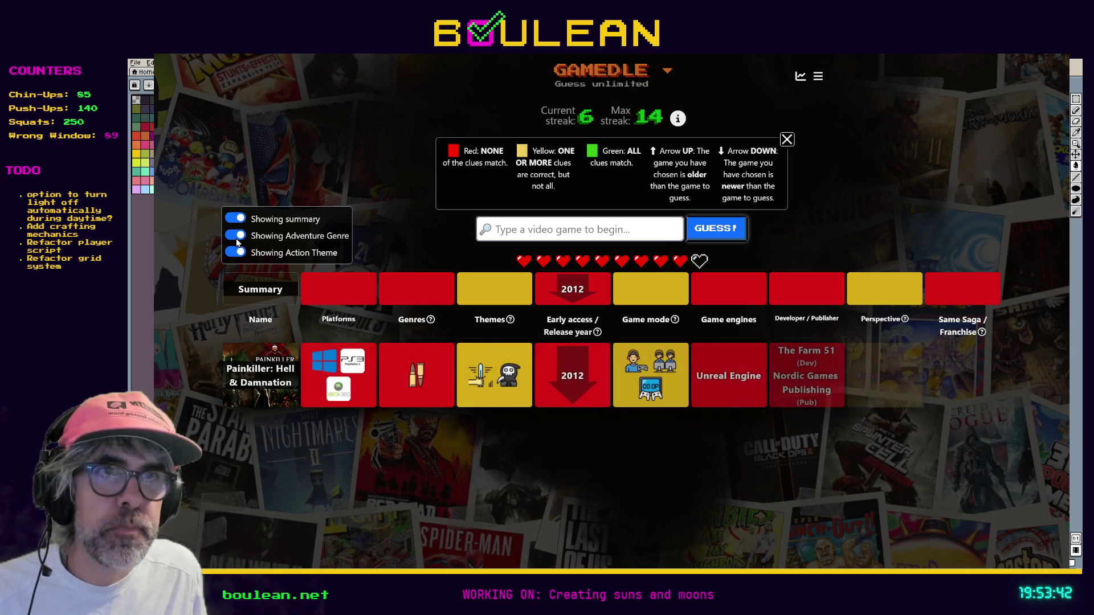
pyautogui.click(236, 237)
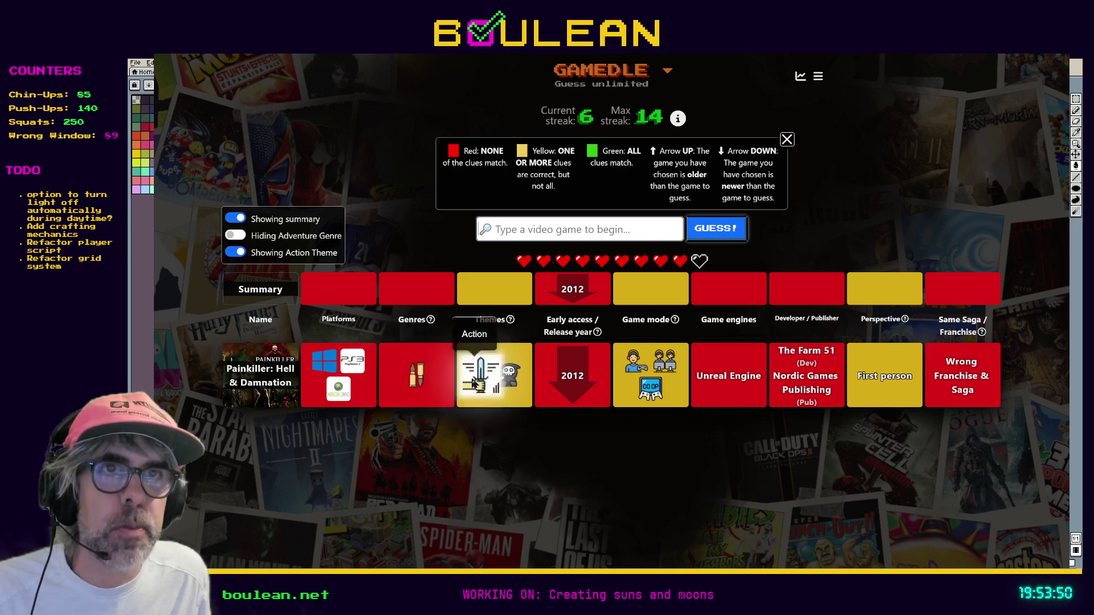
pyautogui.click(231, 254)
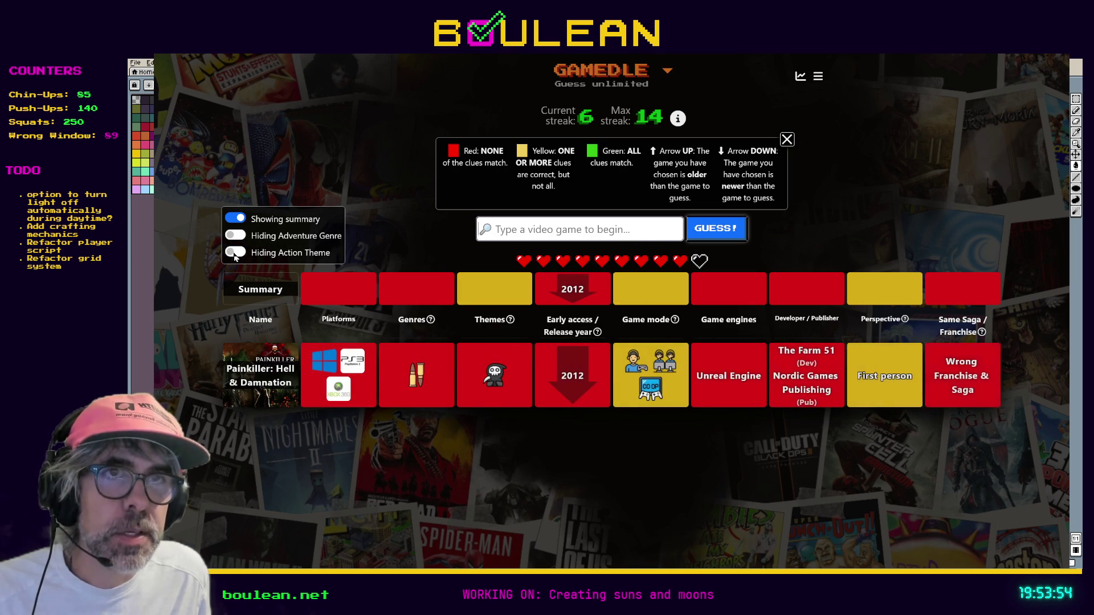
pyautogui.click(231, 253)
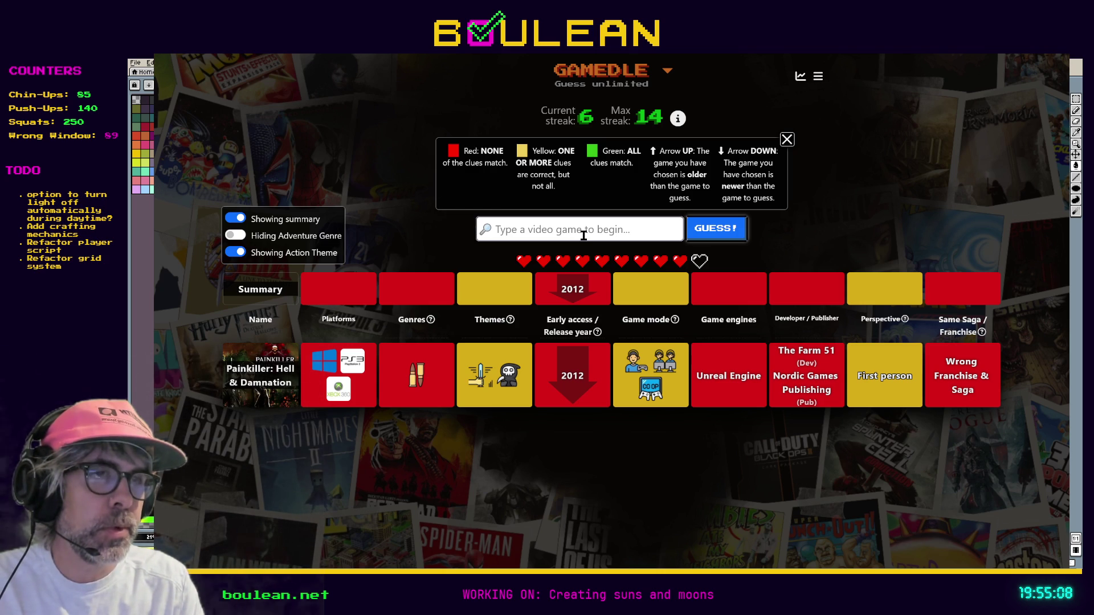
pyautogui.write('Mario')
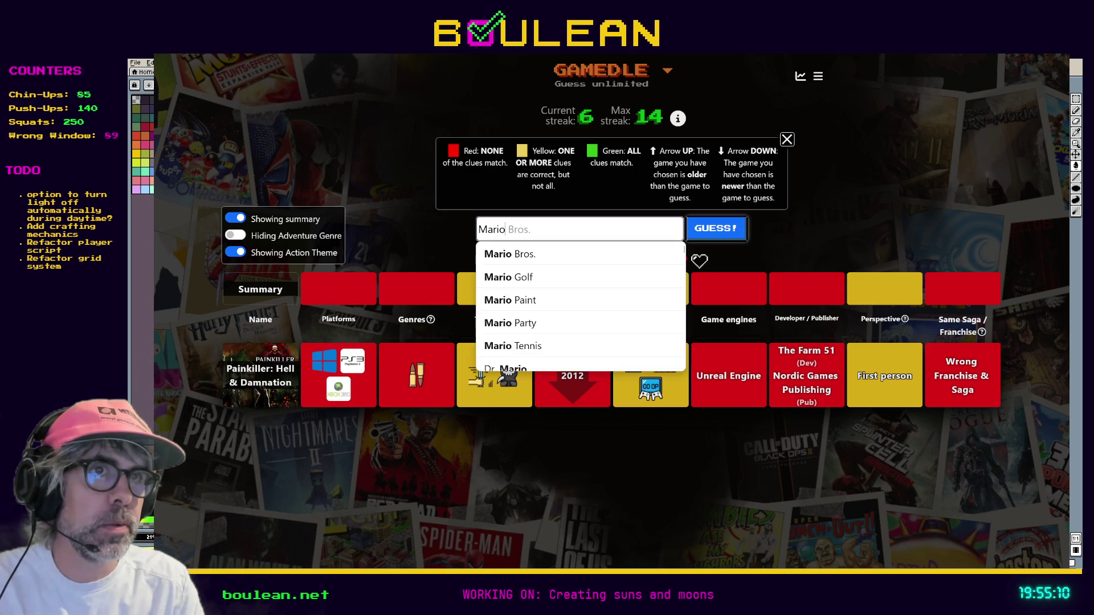
pyautogui.write(' Galax')
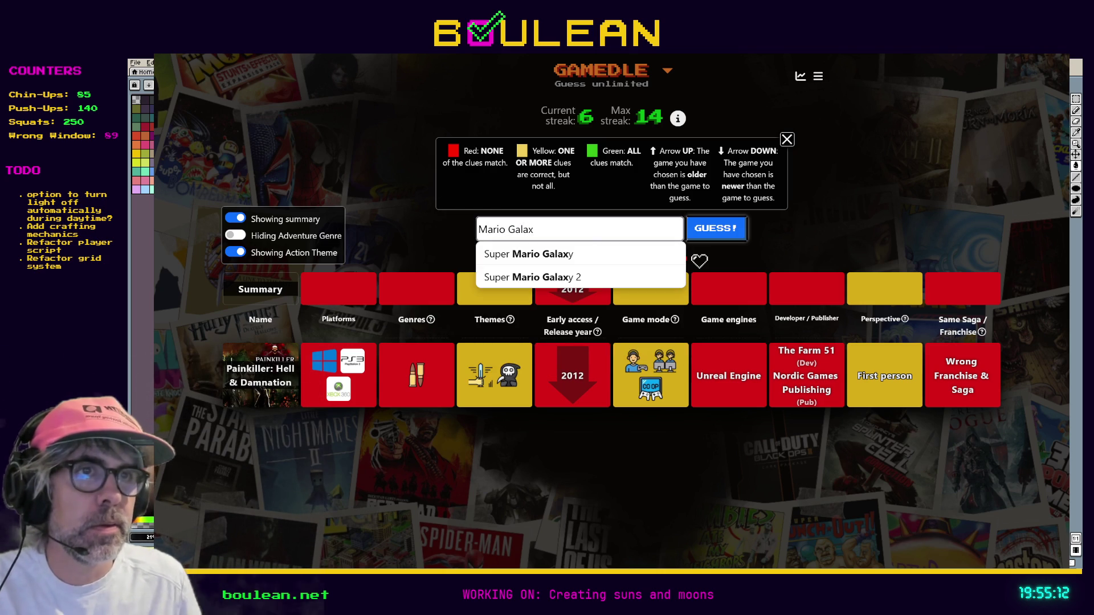
# Pick Super Mario Galaxy from the suggestions and submit it as the next guess.
pyautogui.click(583, 256)
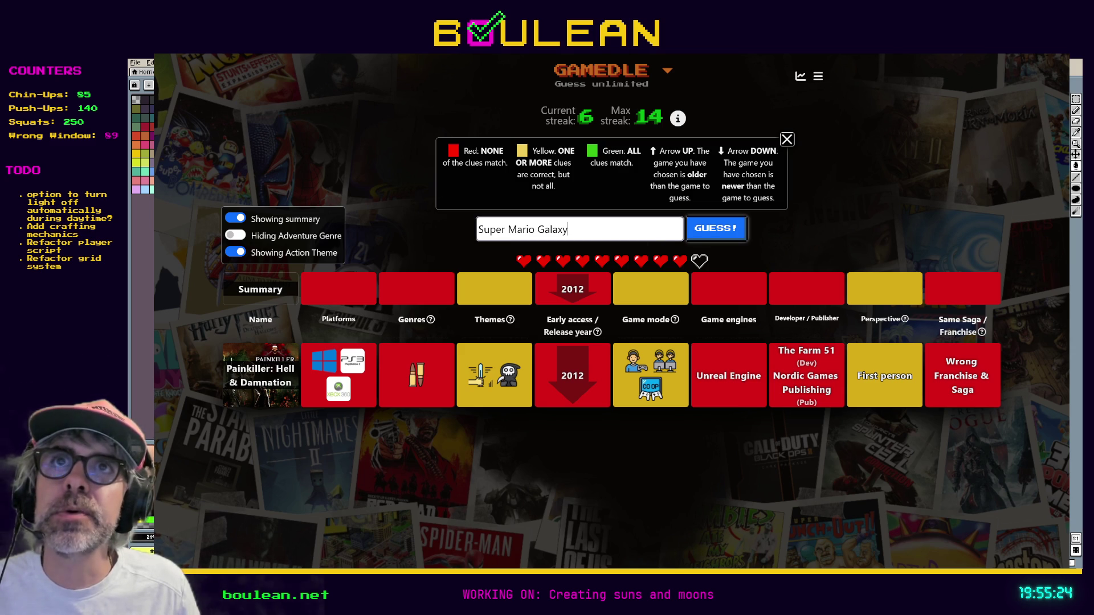
pyautogui.click(716, 229)
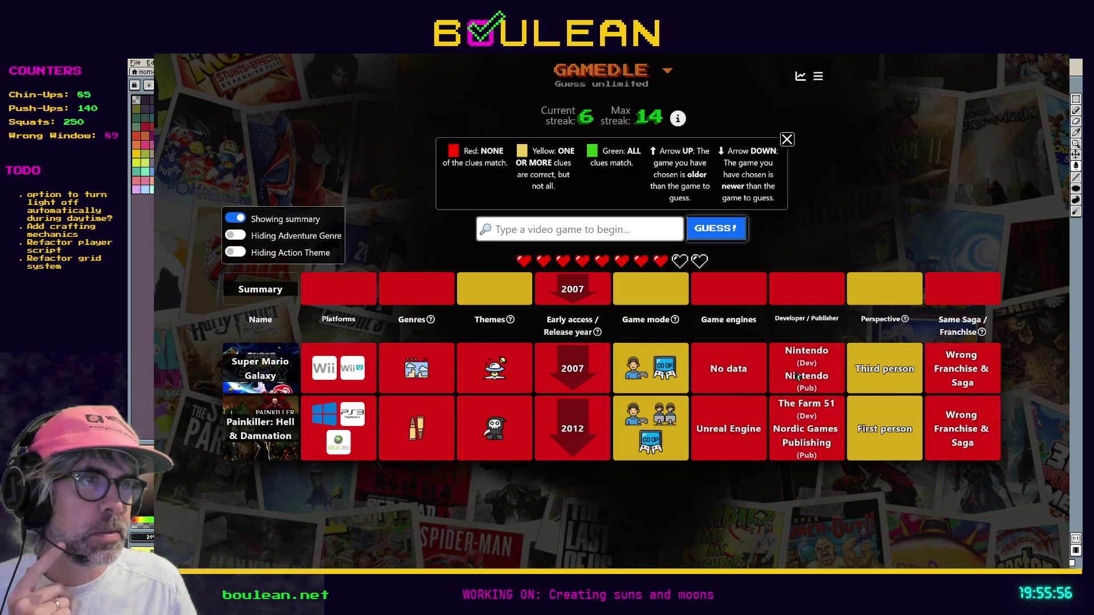
# Review the combined clue summary after the Super Mario Galaxy guess.
pyautogui.moveTo(939, 320)
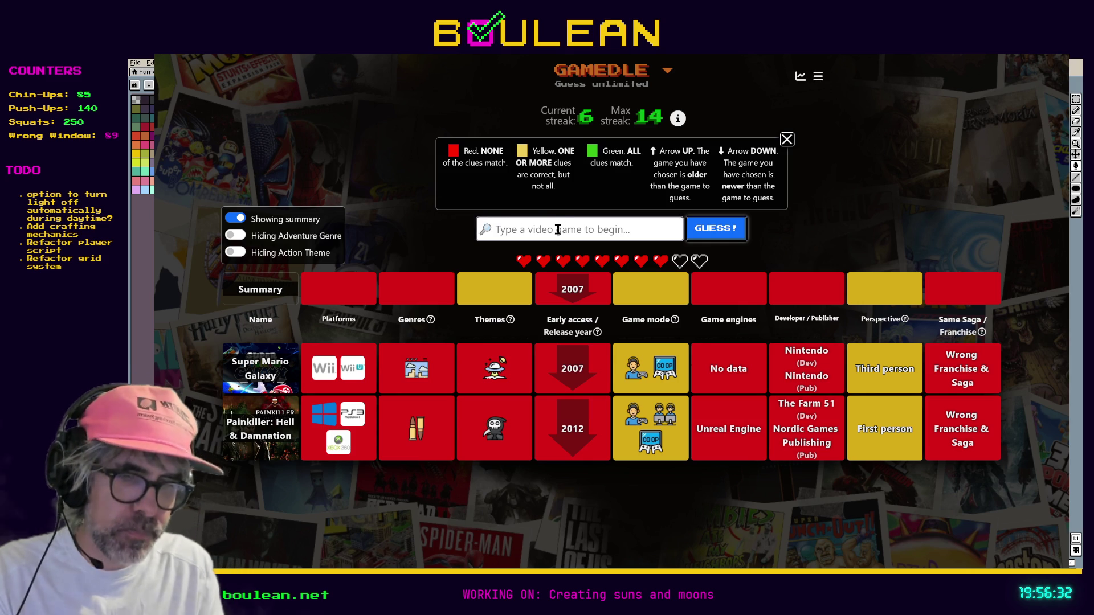
# Replace the failed 'bange' search with a new search for 'Super M'.
pyautogui.write('bang')
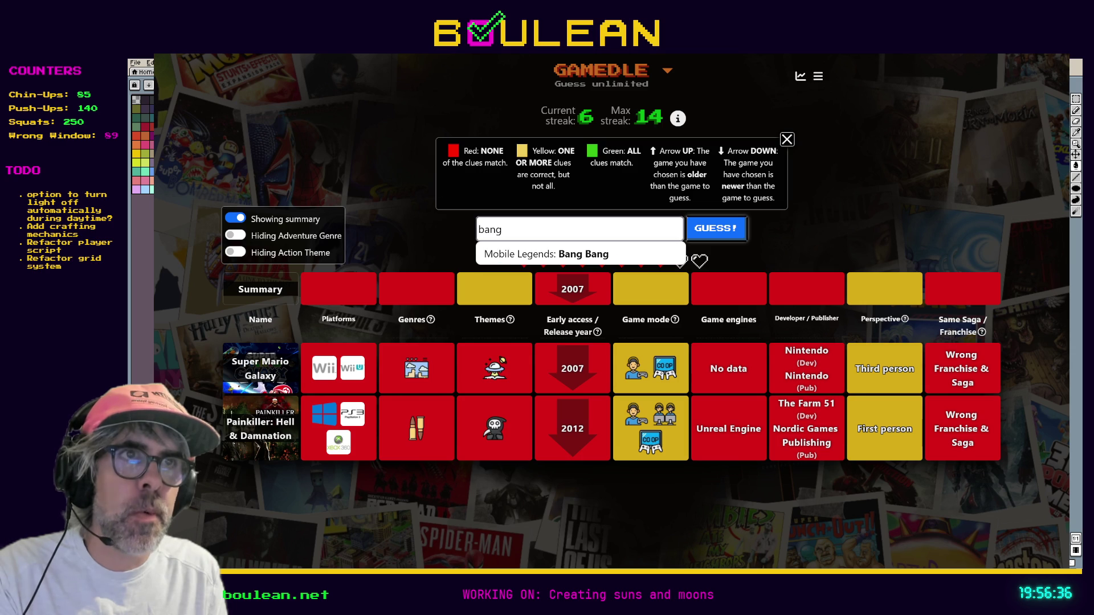
pyautogui.write('e')
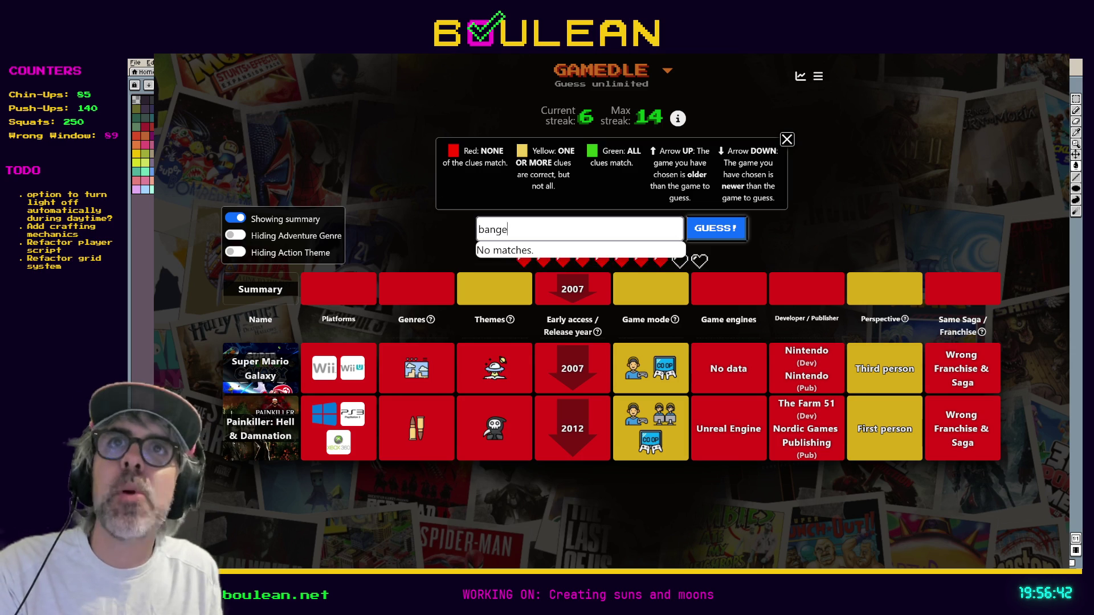
pyautogui.hotkey('ctrl', 'a')
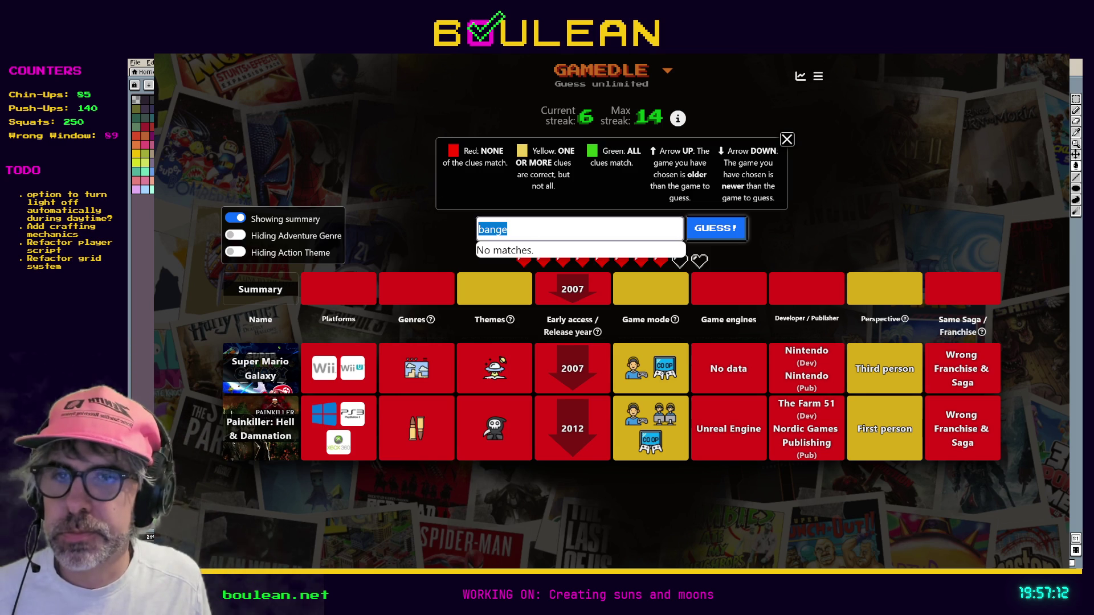
pyautogui.hotkey('alt', 'Tab')
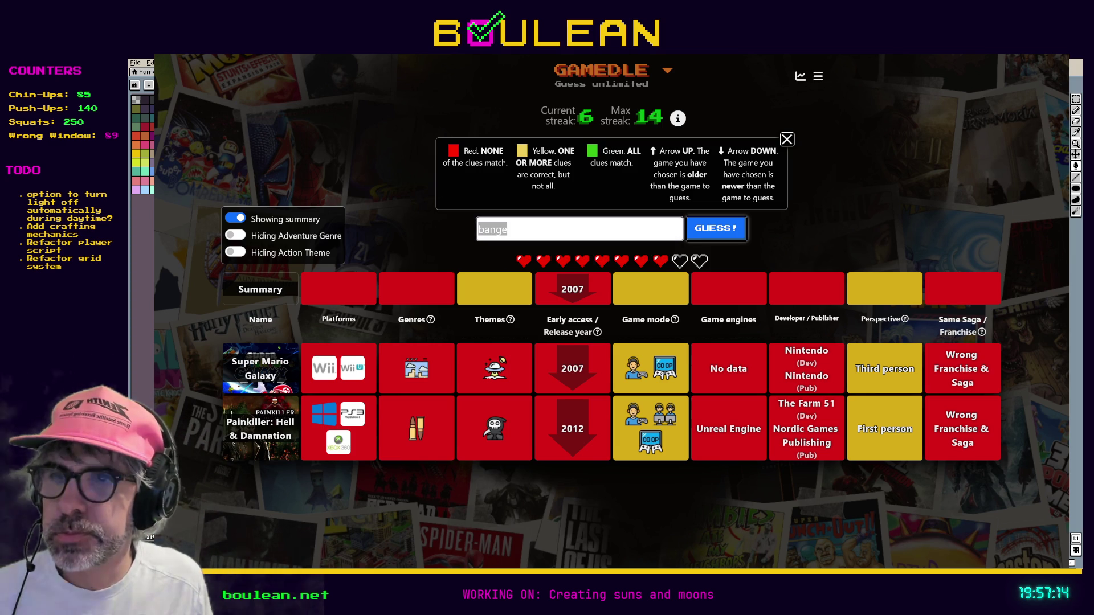
pyautogui.hotkey('alt', 'Tab')
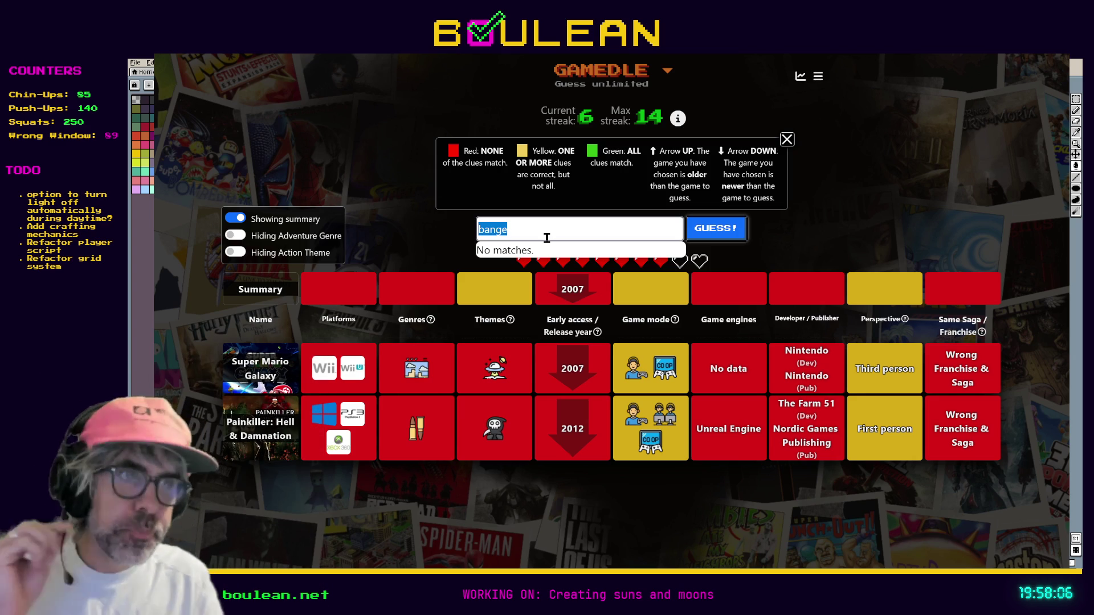
pyautogui.write('S')
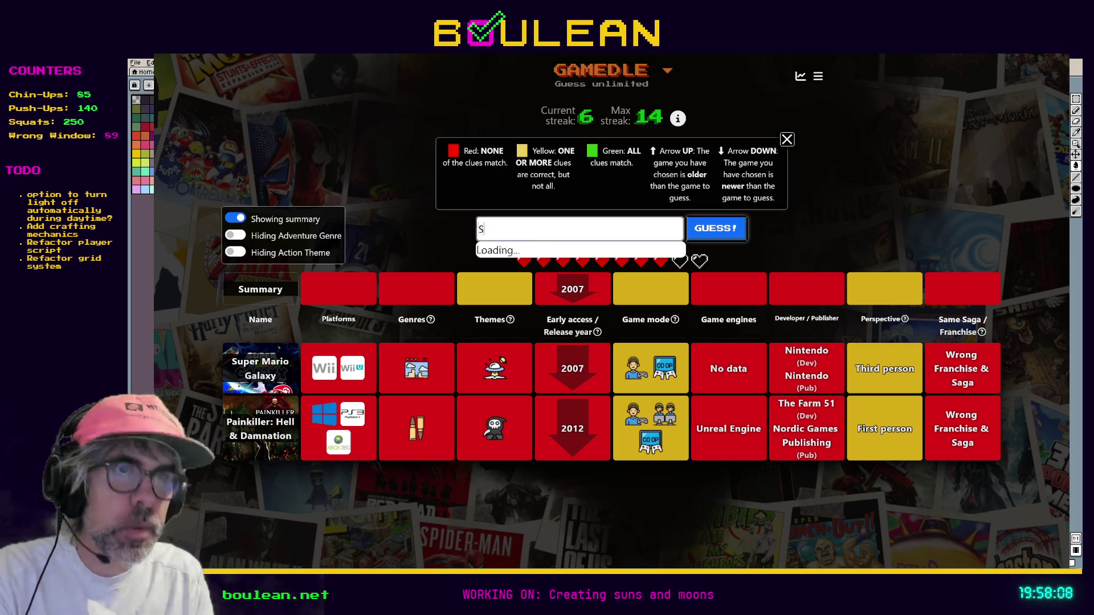
pyautogui.write('uper Monk')
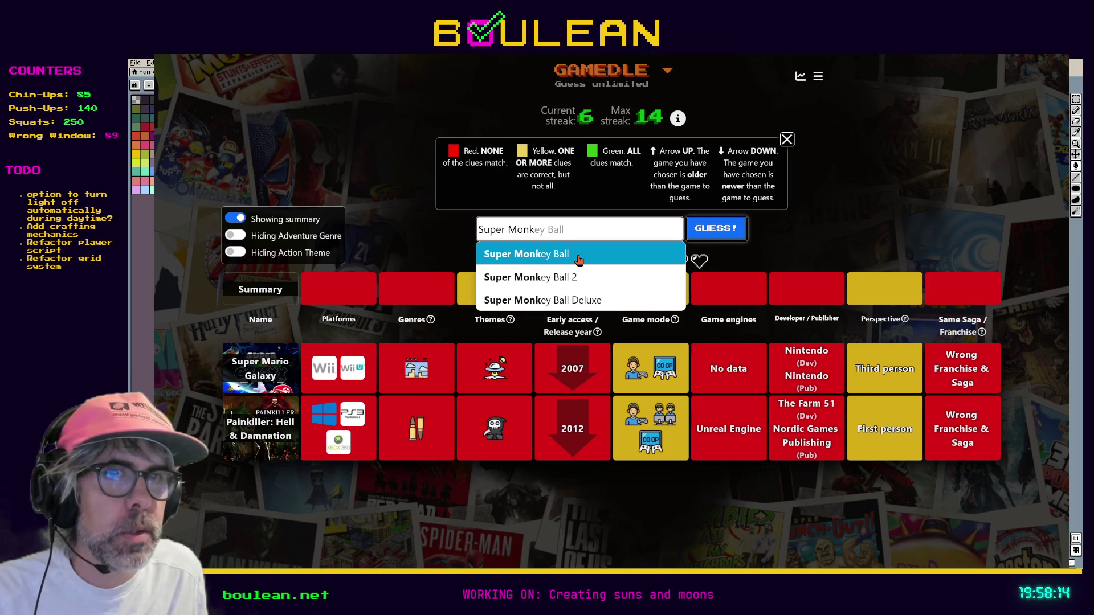
# Submit Super Monkey Ball as the third guess, getting 2001 and a green game-mode clue.
pyautogui.click(564, 260)
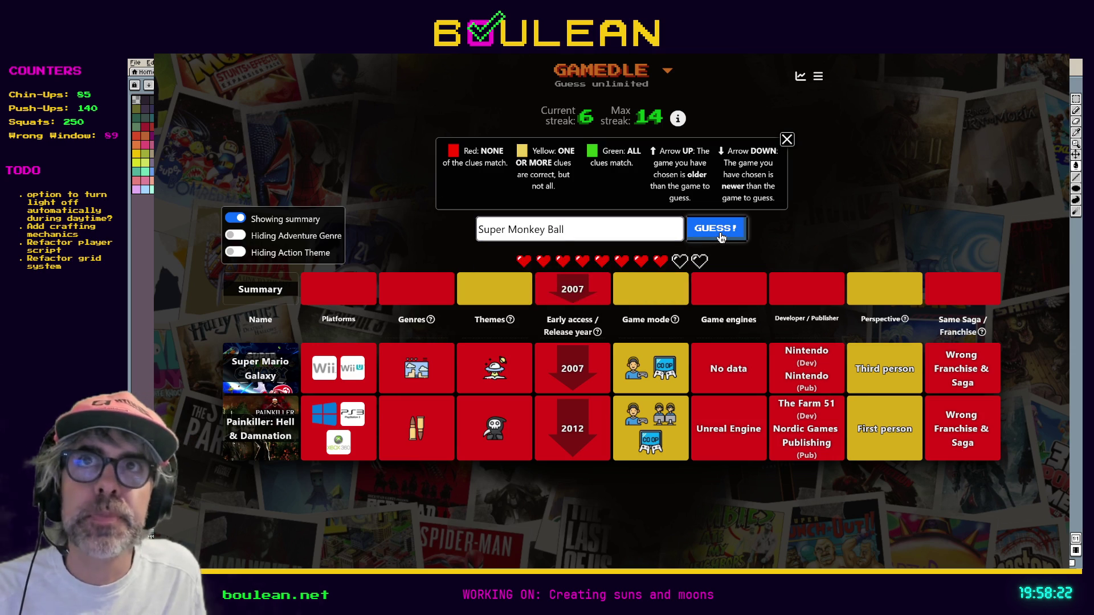
pyautogui.click(719, 232)
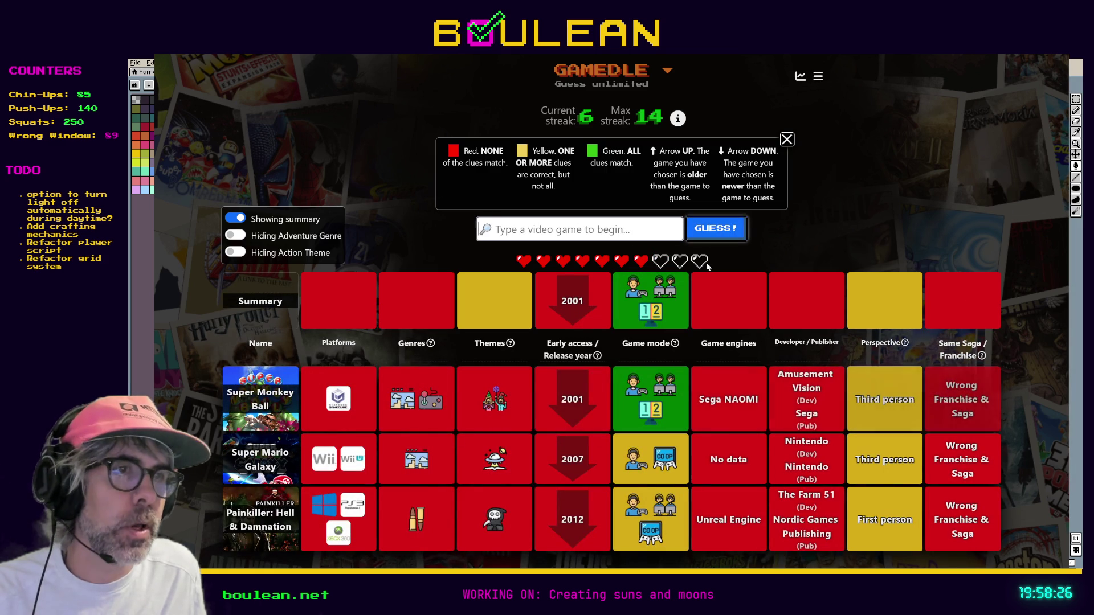
pyautogui.scroll(-2, 699, 275)
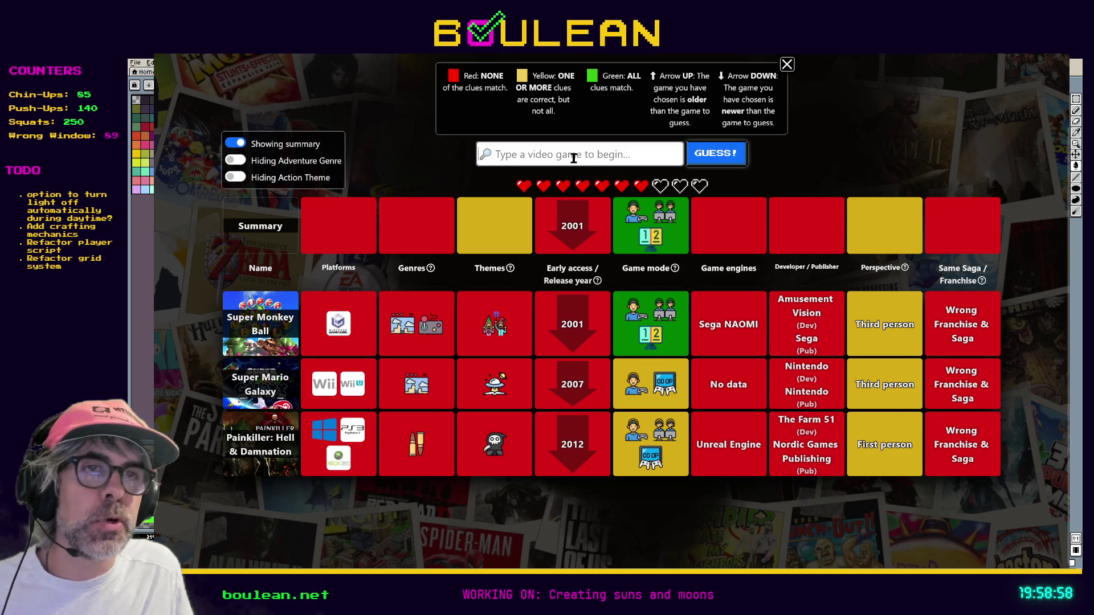
pyautogui.moveTo(503, 331)
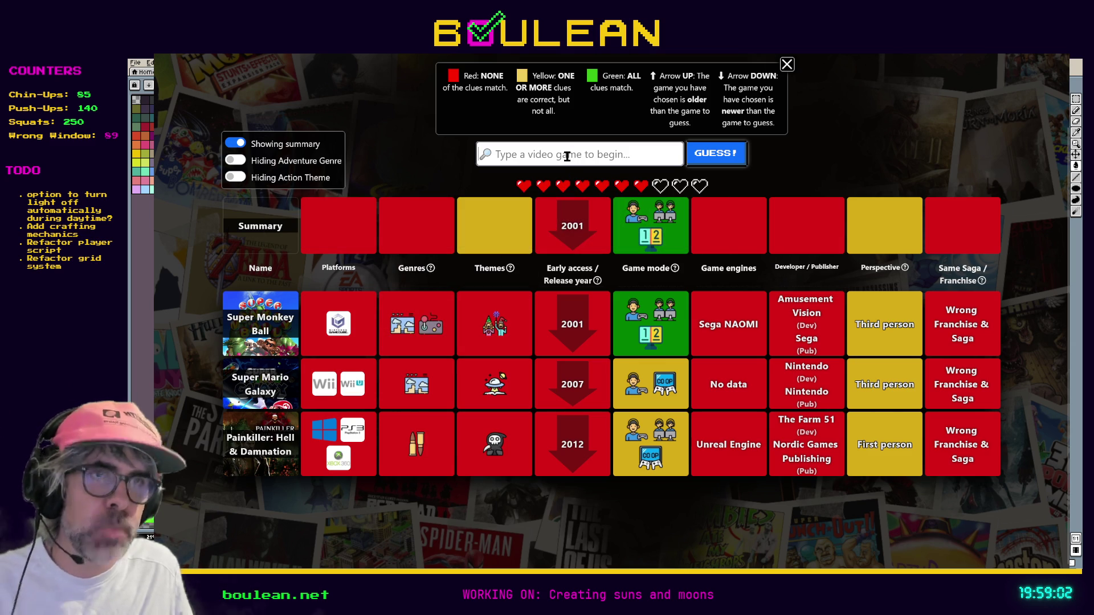
# Search 'Gran' and submit Gran Turismo, solving the round and raising the streak to 7.
pyautogui.click(567, 156)
pyautogui.write('Gr')
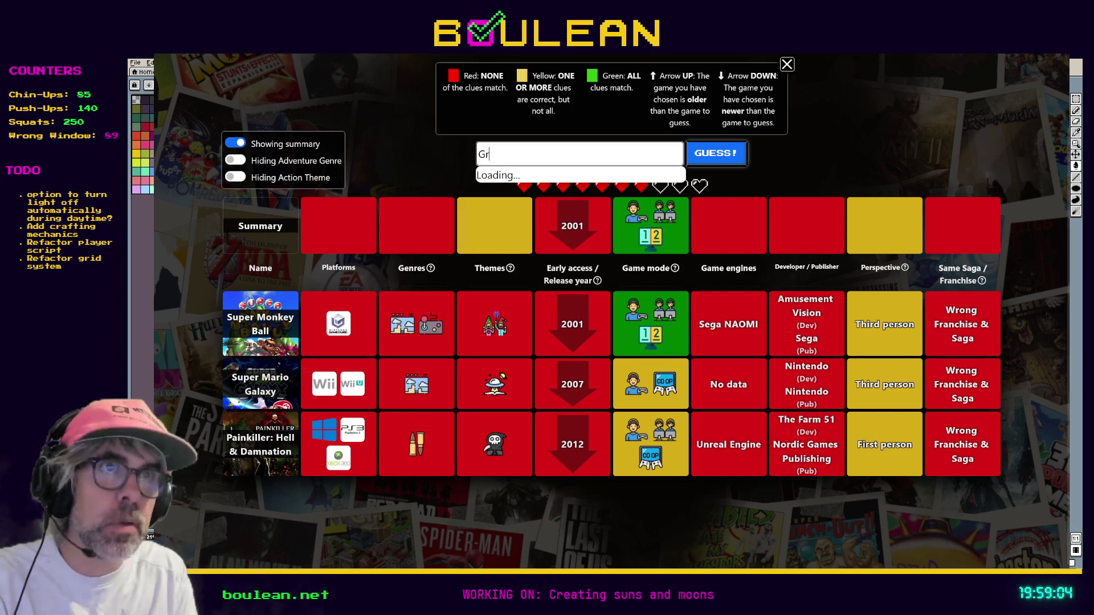
pyautogui.write('an')
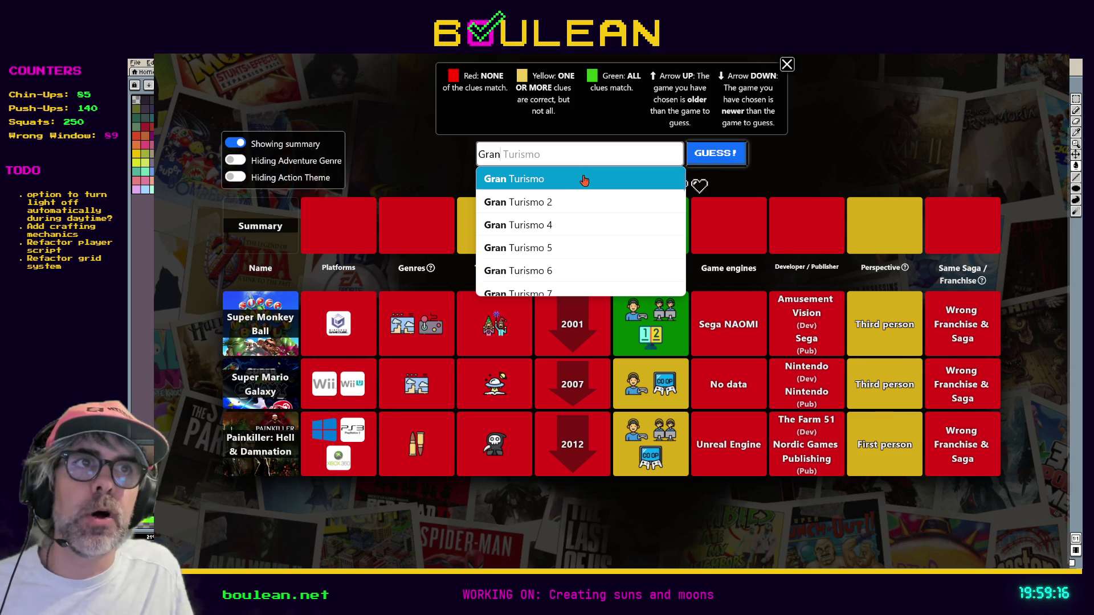
pyautogui.click(580, 177)
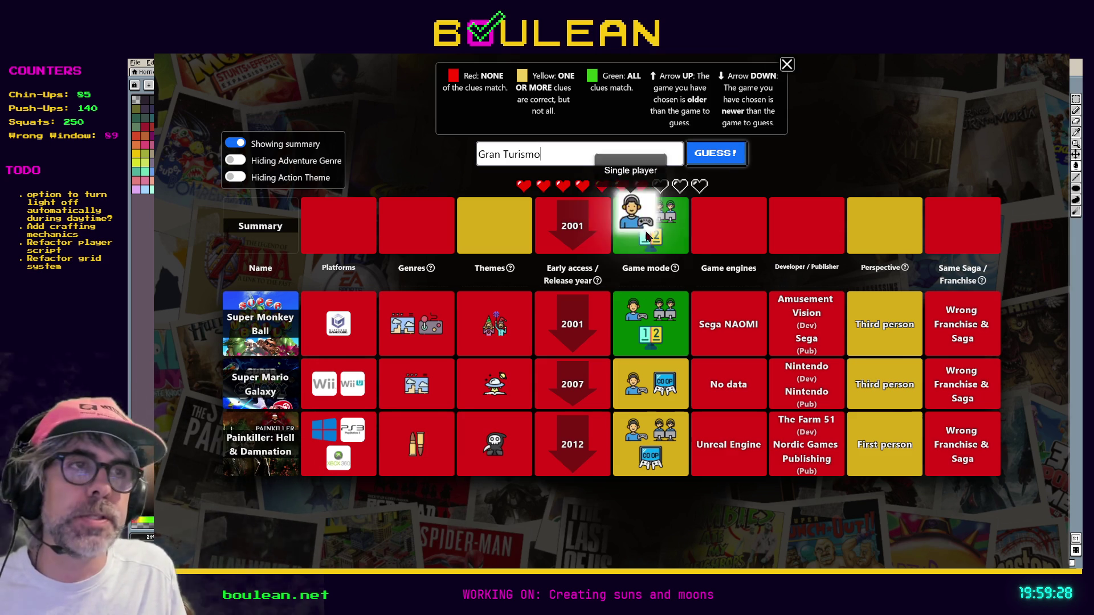
pyautogui.click(719, 160)
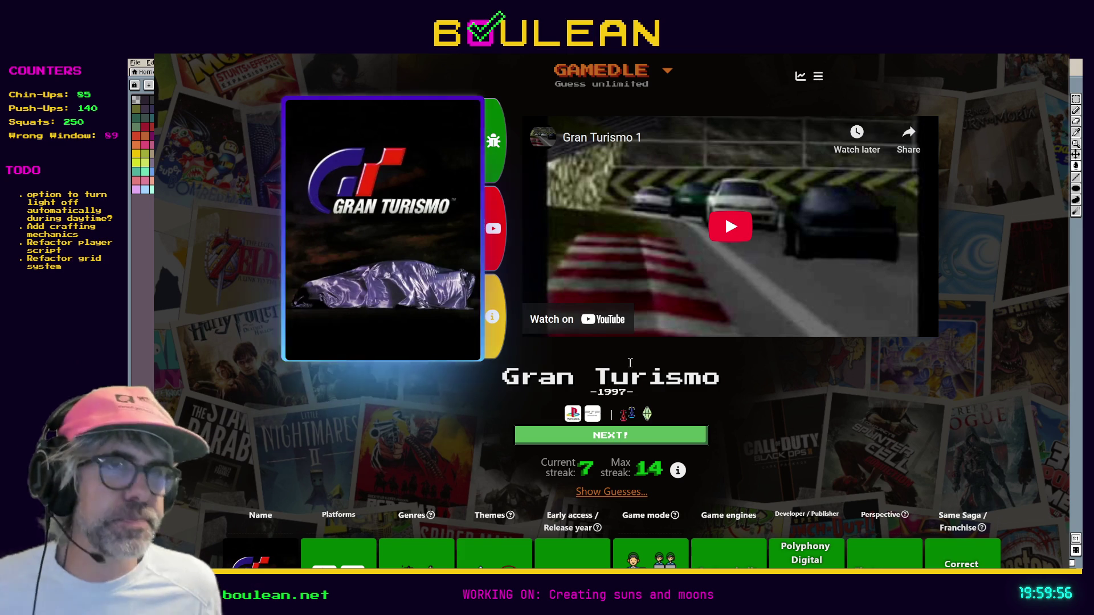
# Review the all-green Gran Turismo (1997) result at streak 7, then move to the next puzzle.
pyautogui.scroll(-3, 382, 424)
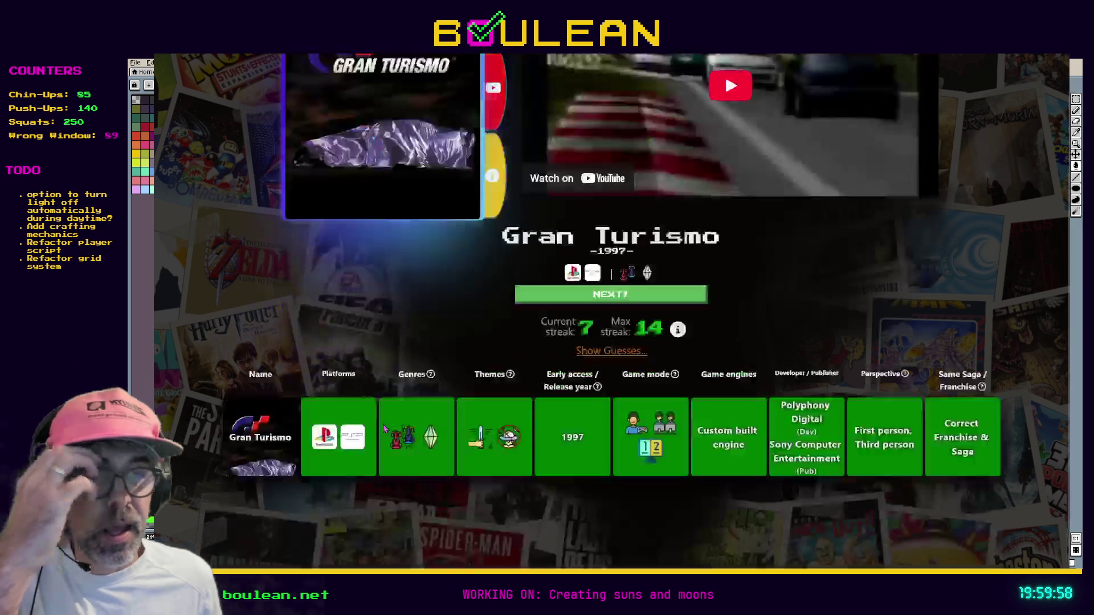
pyautogui.scroll(2, 415, 381)
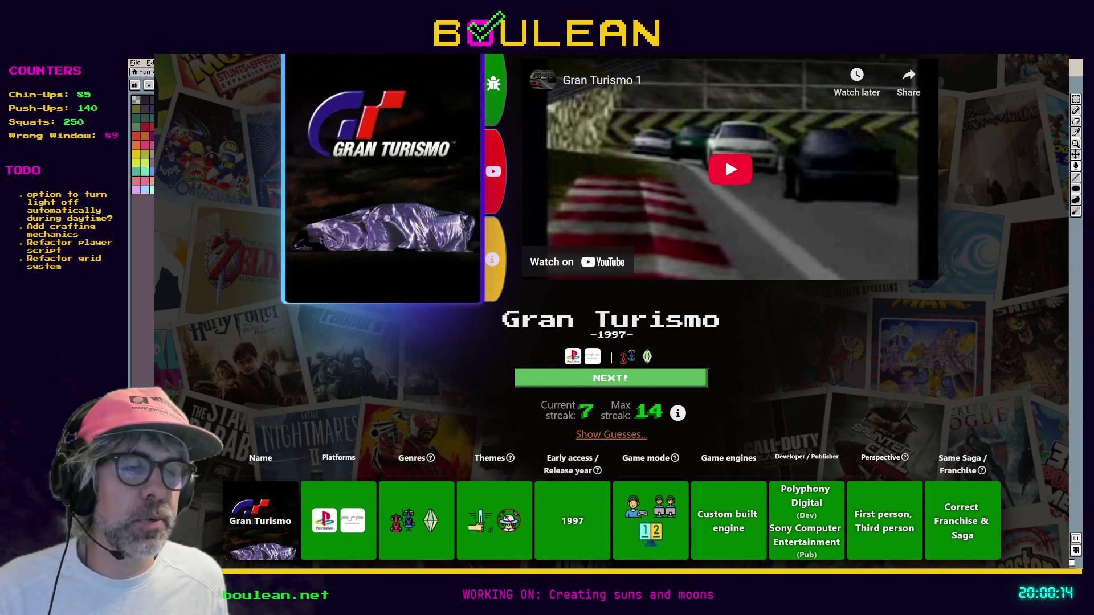
pyautogui.moveTo(630, 405); pyautogui.dragTo(577, 411)
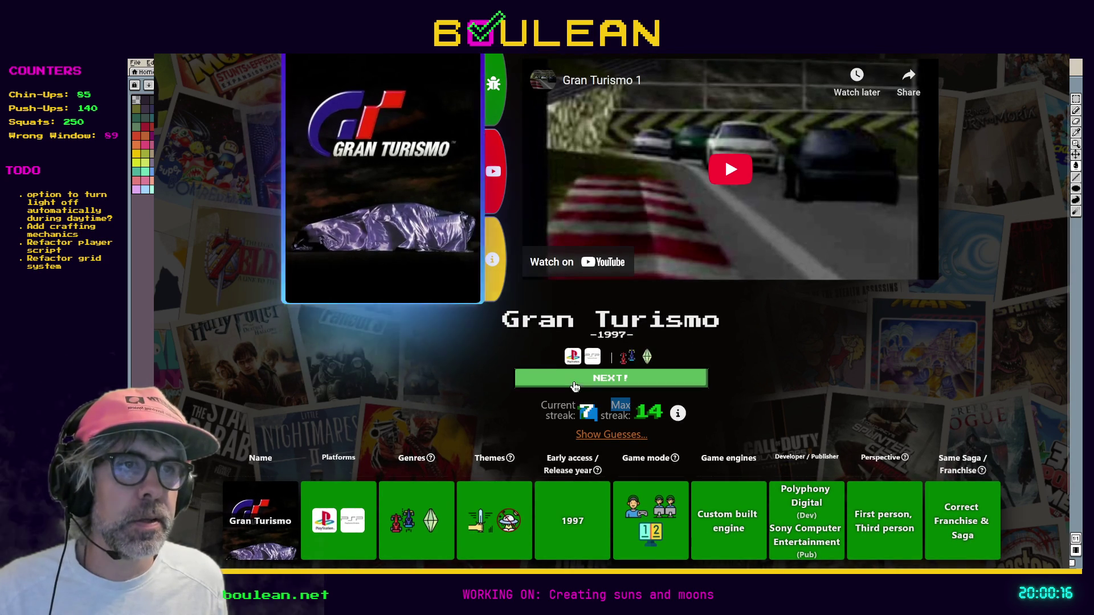
pyautogui.click(574, 380)
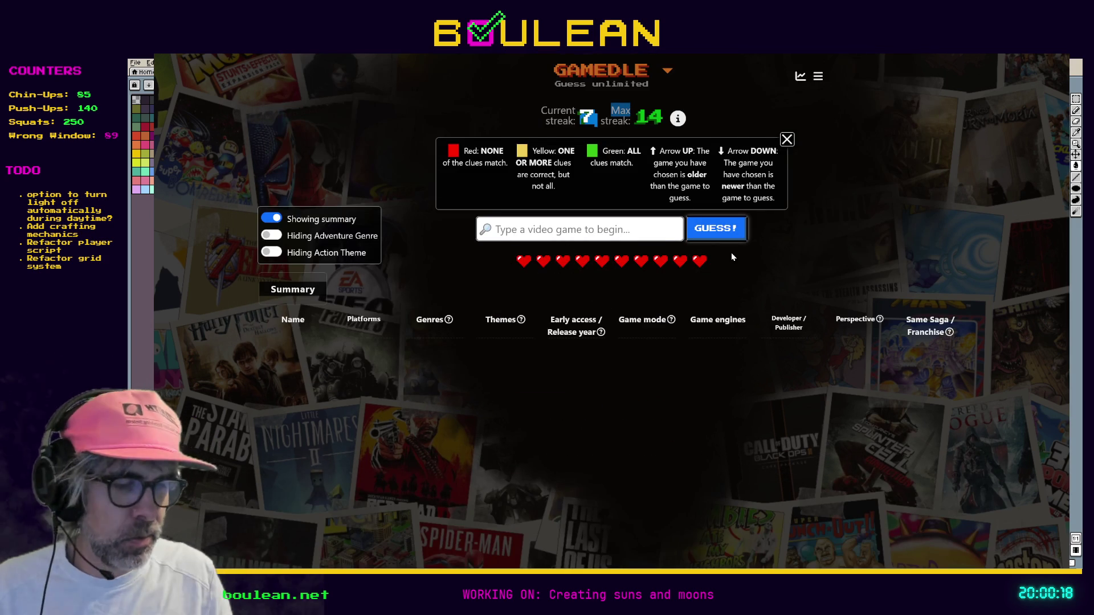
# Search Google for 'granturismo 2' in a new browser tab and view the image results.
pyautogui.press('F11')
pyautogui.hotkey('ctrl', 't')
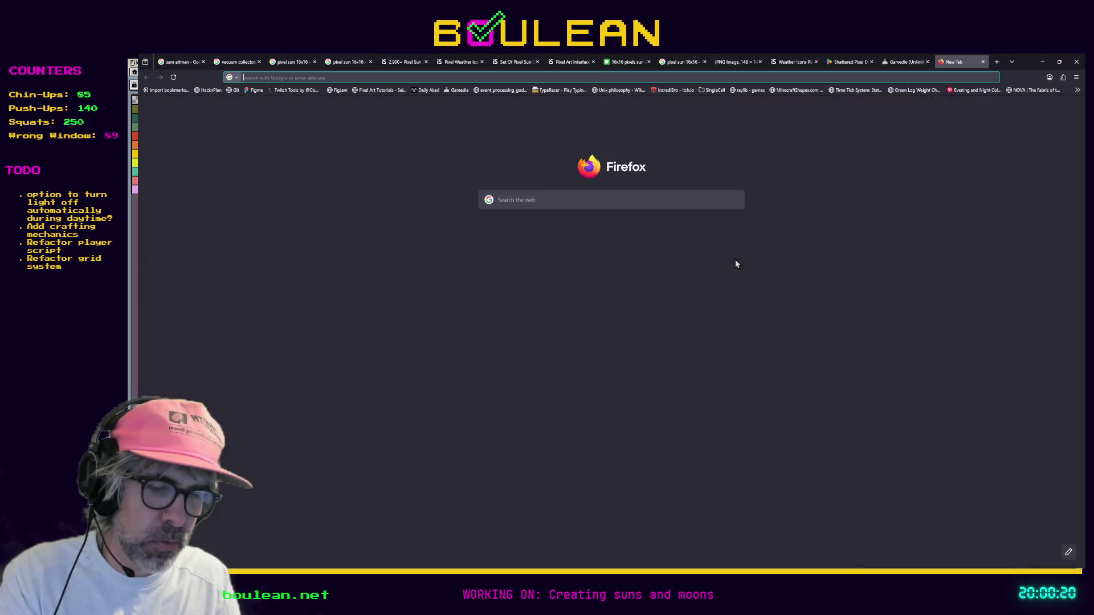
pyautogui.write('granturismo 2')
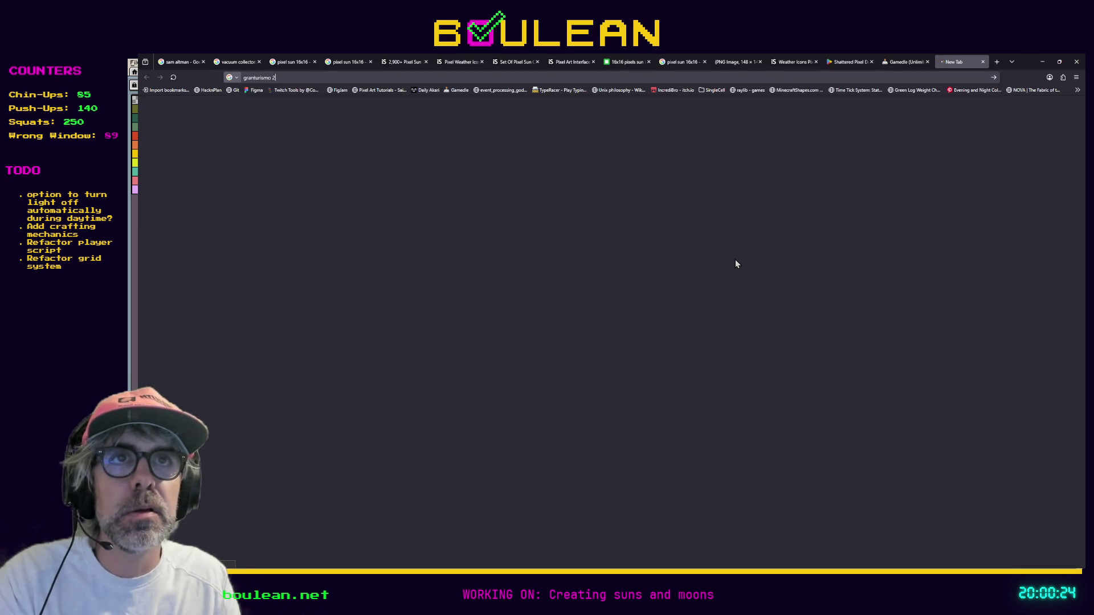
pyautogui.press('Return')
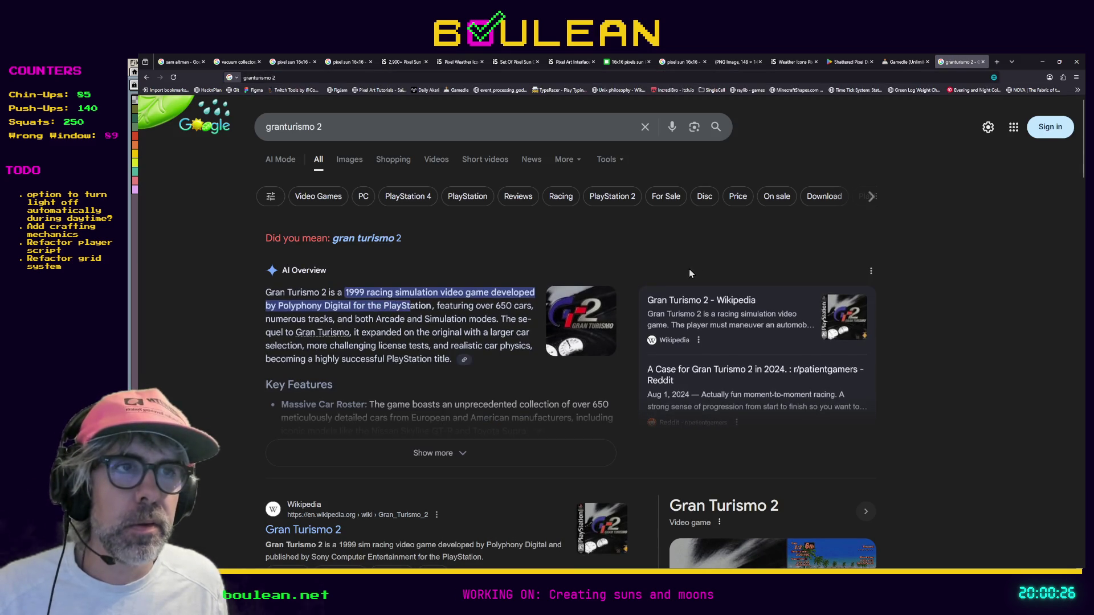
pyautogui.click(347, 166)
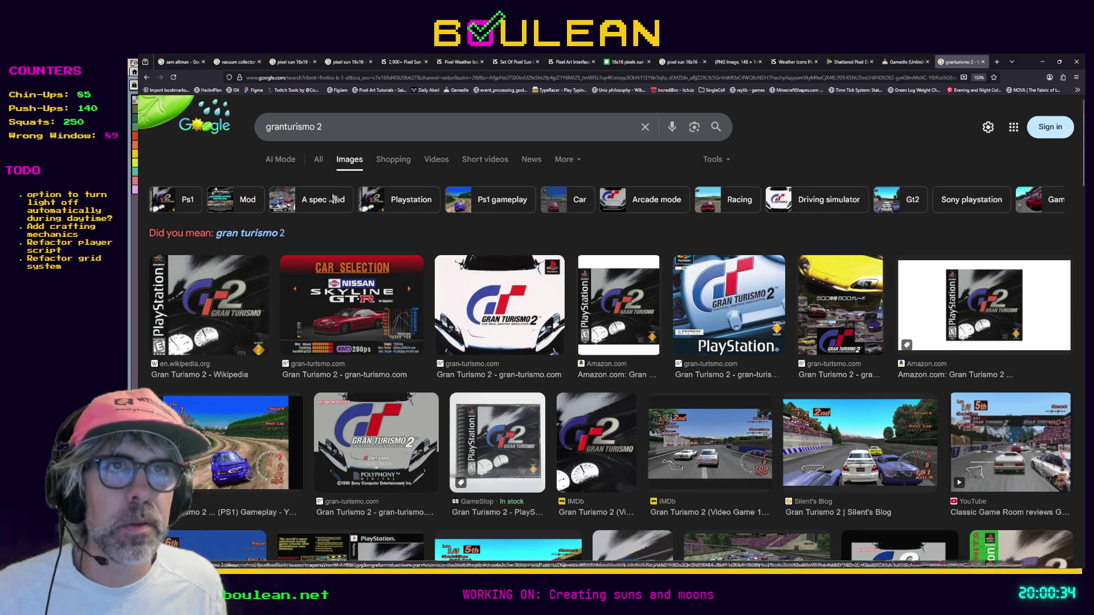
# Shorten the query to 'granturismo' and show the All web results.
pyautogui.click(345, 125)
pyautogui.press('BackSpace')
pyautogui.press('BackSpace')
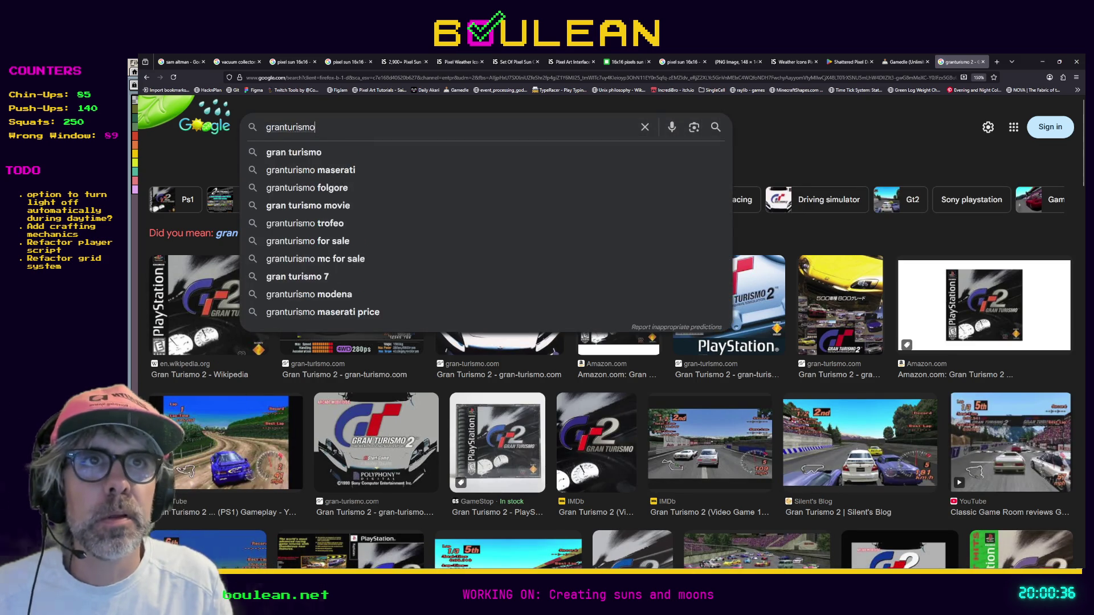
pyautogui.press('Return')
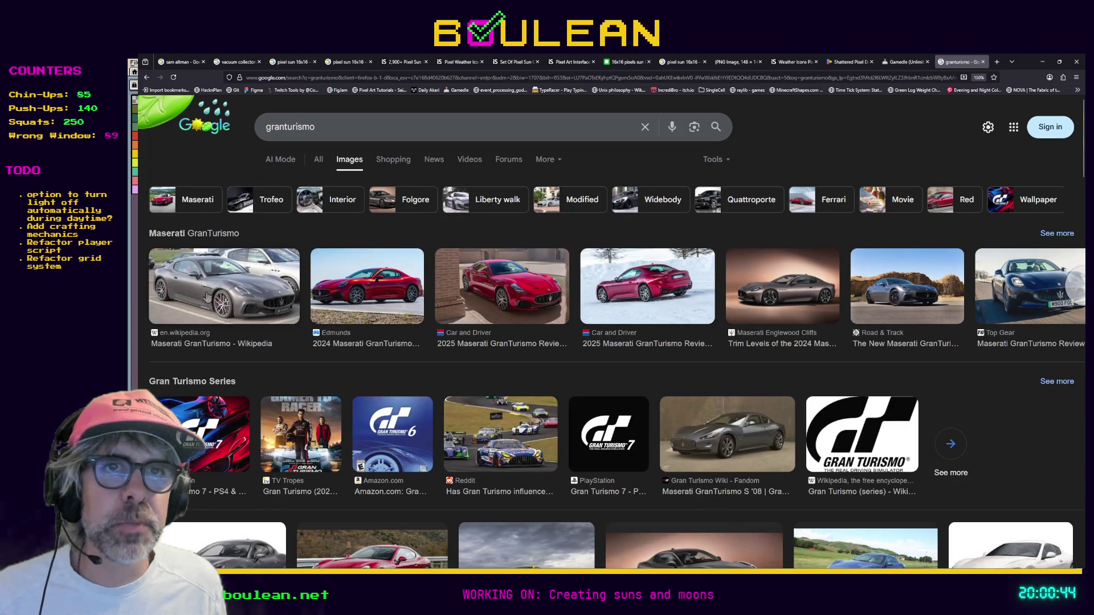
pyautogui.click(318, 160)
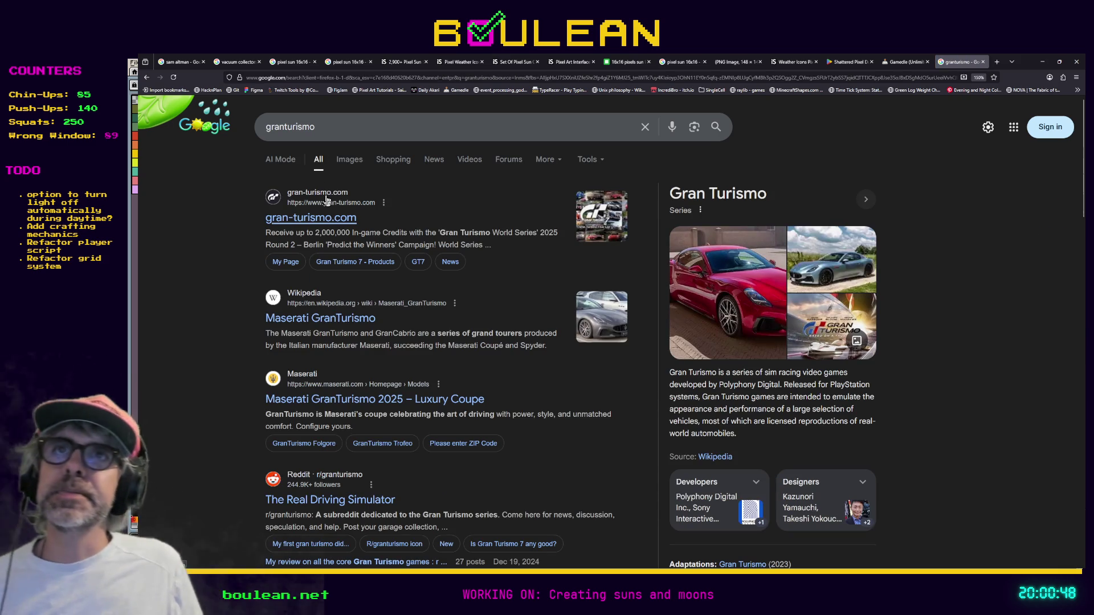
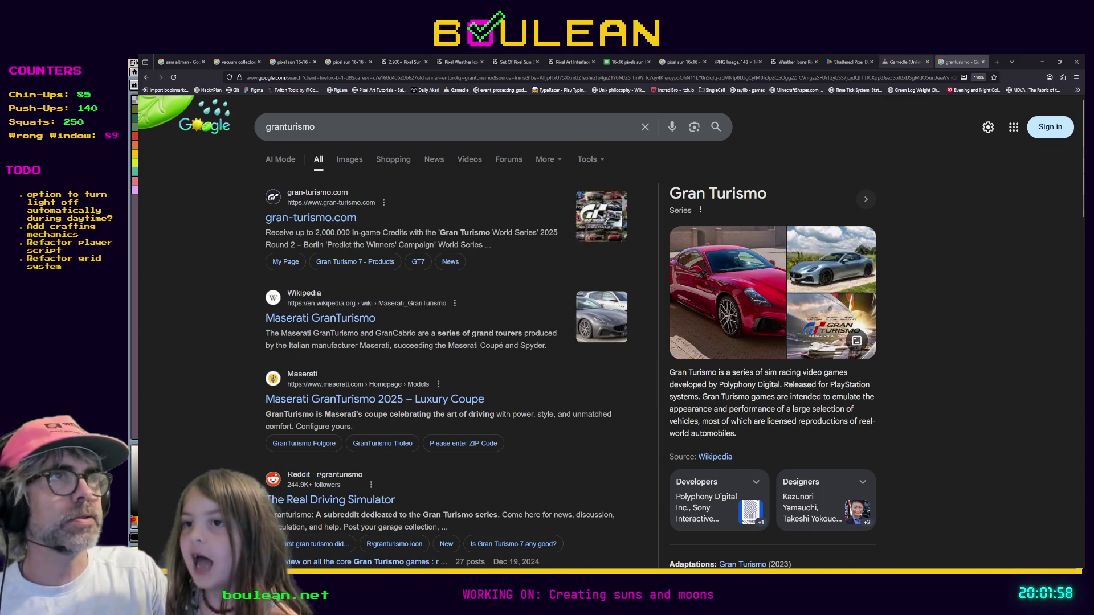
# Switch the browser to the Gamedle guessing-game tab.
pyautogui.click(891, 64)
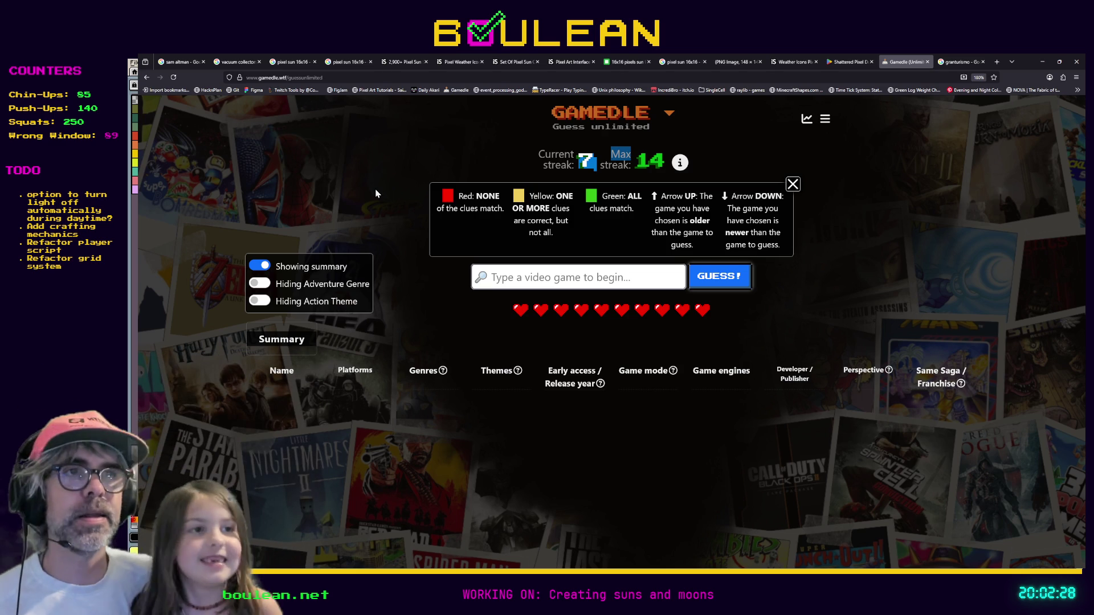
# Close the Shattered Pixel tab and minimize the browser to reveal the Aseprite sun sketches.
pyautogui.click(359, 180)
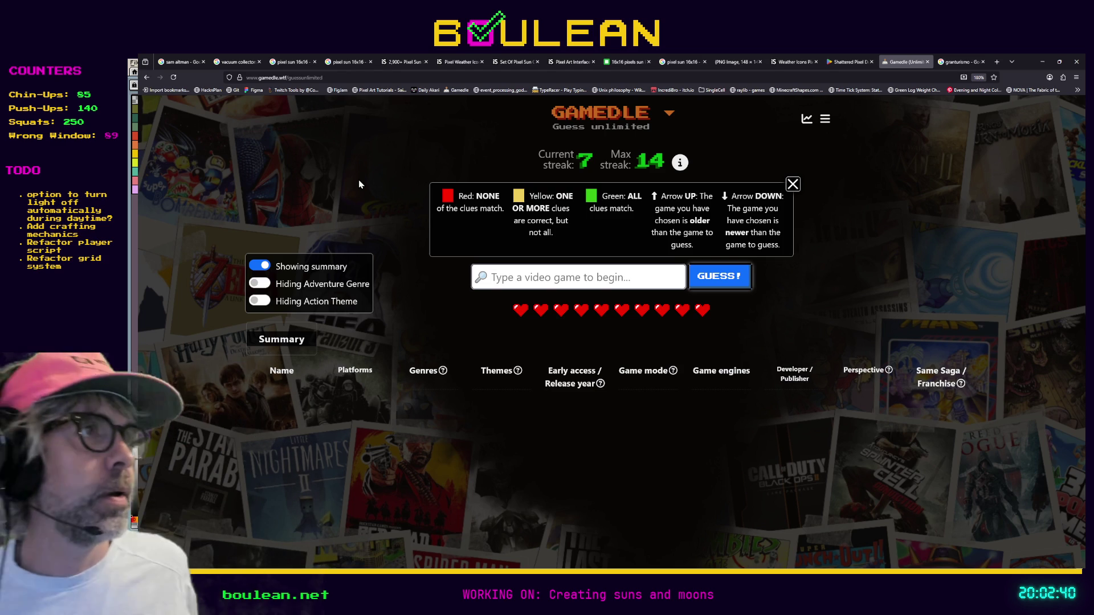
pyautogui.click(854, 66)
pyautogui.click(872, 62)
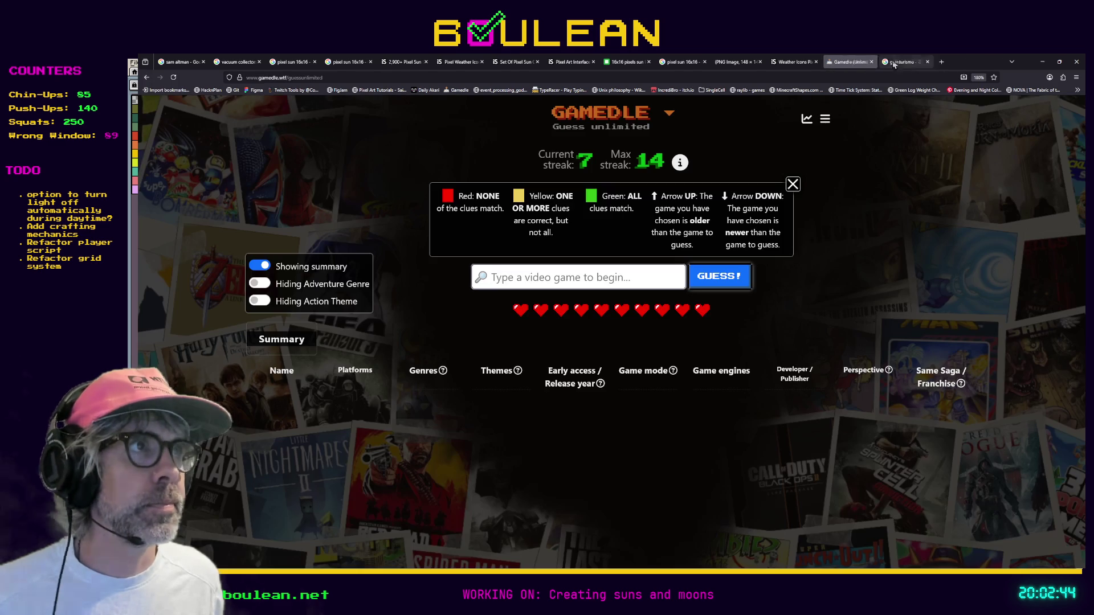
pyautogui.click(1040, 62)
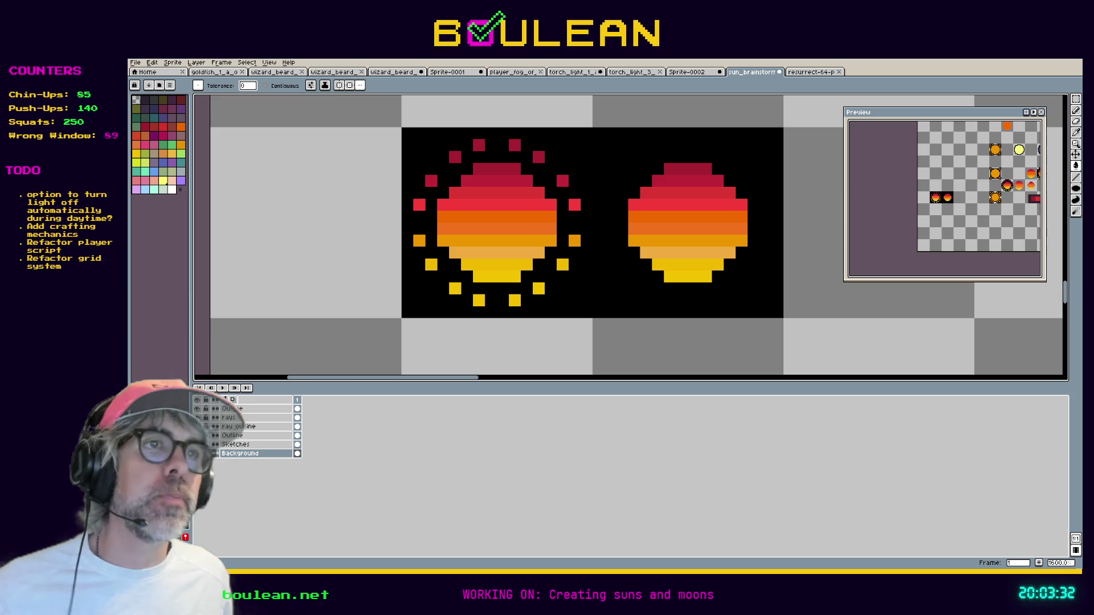
pyautogui.scroll(-2, 681, 190)
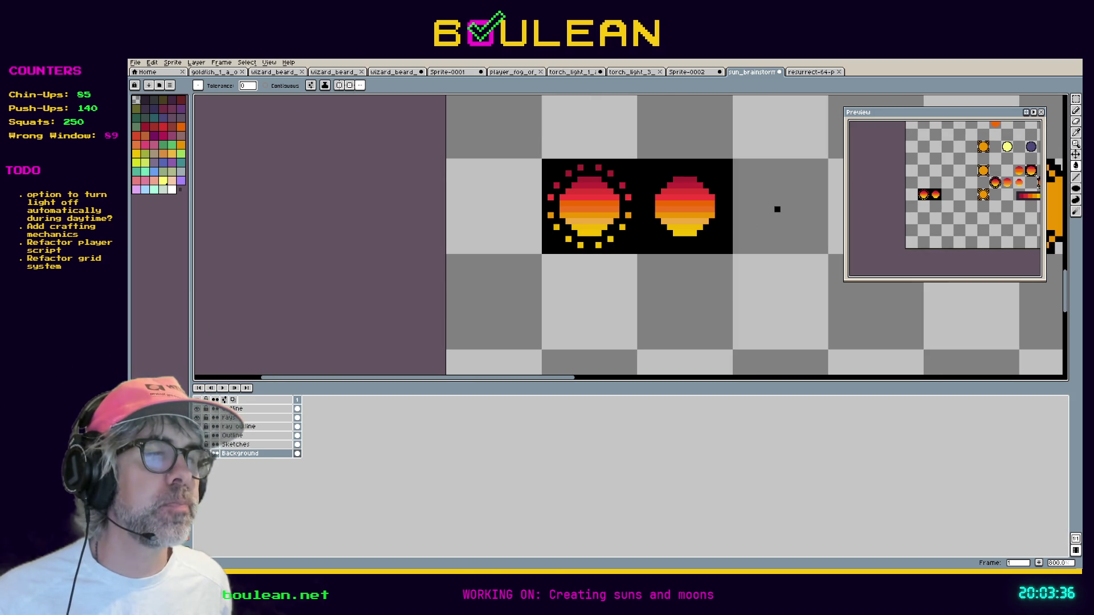
pyautogui.moveTo(570, 377)
pyautogui.mouseDown()
pyautogui.moveTo(649, 371)
pyautogui.moveTo(632, 367)
pyautogui.mouseUp()
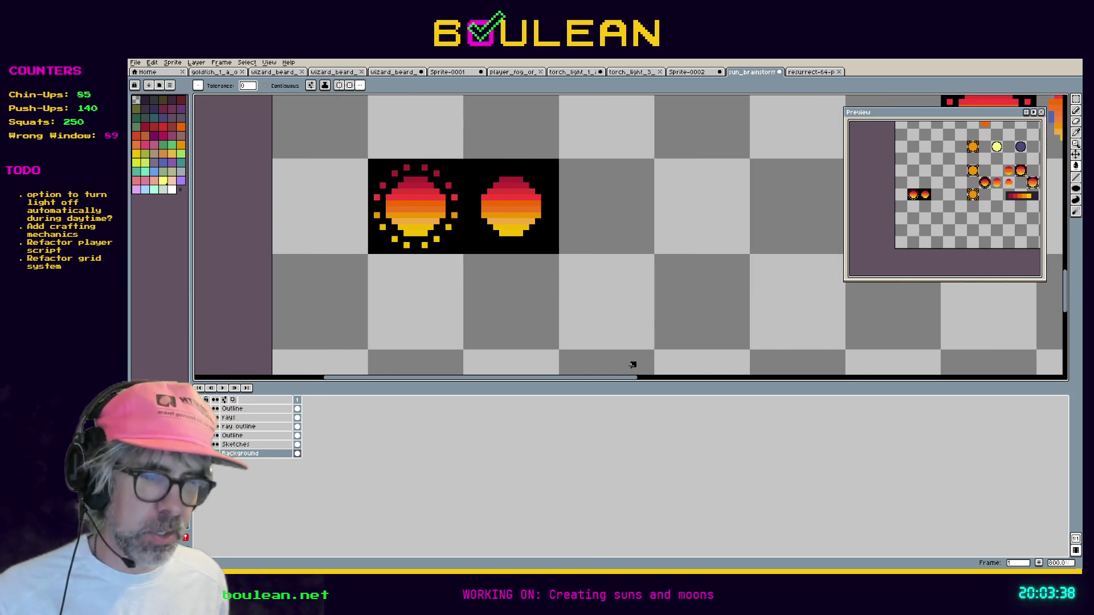
pyautogui.press('v')
pyautogui.hotkey('ctrl', 'z')
pyautogui.hotkey('ctrl', 'z')
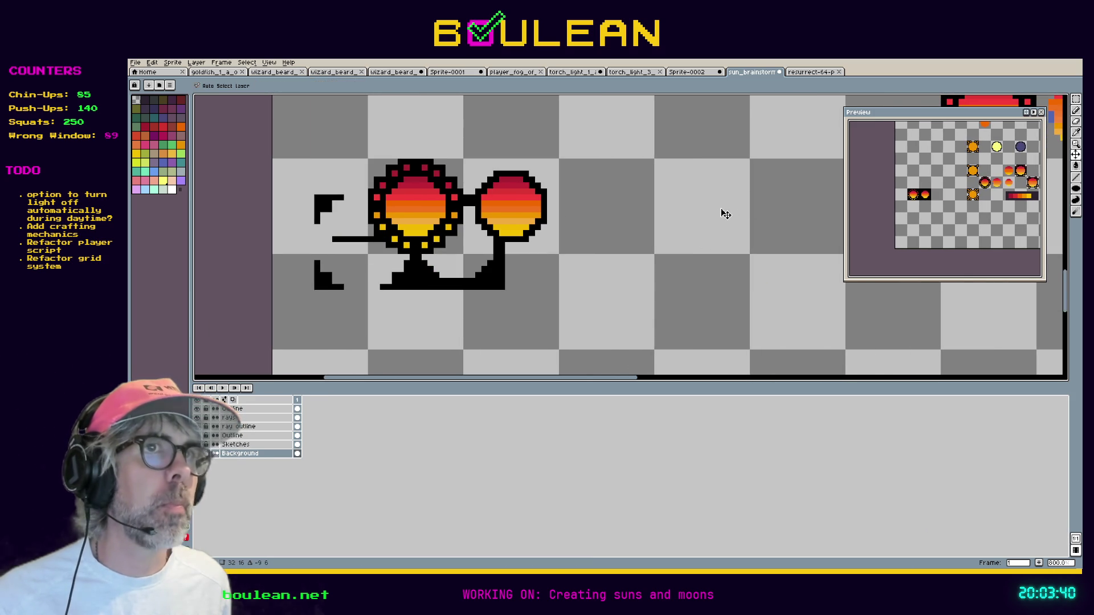
pyautogui.hotkey('ctrl', 'z')
pyautogui.press('h')
pyautogui.moveTo(766, 185)
pyautogui.mouseDown()
pyautogui.moveTo(687, 222)
pyautogui.moveTo(503, 247)
pyautogui.mouseUp()
pyautogui.moveTo(715, 151)
pyautogui.mouseDown()
pyautogui.moveTo(528, 222)
pyautogui.moveTo(528, 166)
pyautogui.moveTo(504, 133)
pyautogui.mouseUp()
pyautogui.moveTo(675, 273); pyautogui.dragTo(733, 139)
pyautogui.moveTo(498, 286)
pyautogui.mouseDown()
pyautogui.moveTo(571, 249)
pyautogui.moveTo(659, 262)
pyautogui.mouseUp()
pyautogui.moveTo(739, 125); pyautogui.dragTo(619, 192)
pyautogui.moveTo(677, 157); pyautogui.dragTo(553, 234)
pyautogui.moveTo(655, 178)
pyautogui.mouseDown()
pyautogui.moveTo(657, 239)
pyautogui.moveTo(807, 228)
pyautogui.mouseUp()
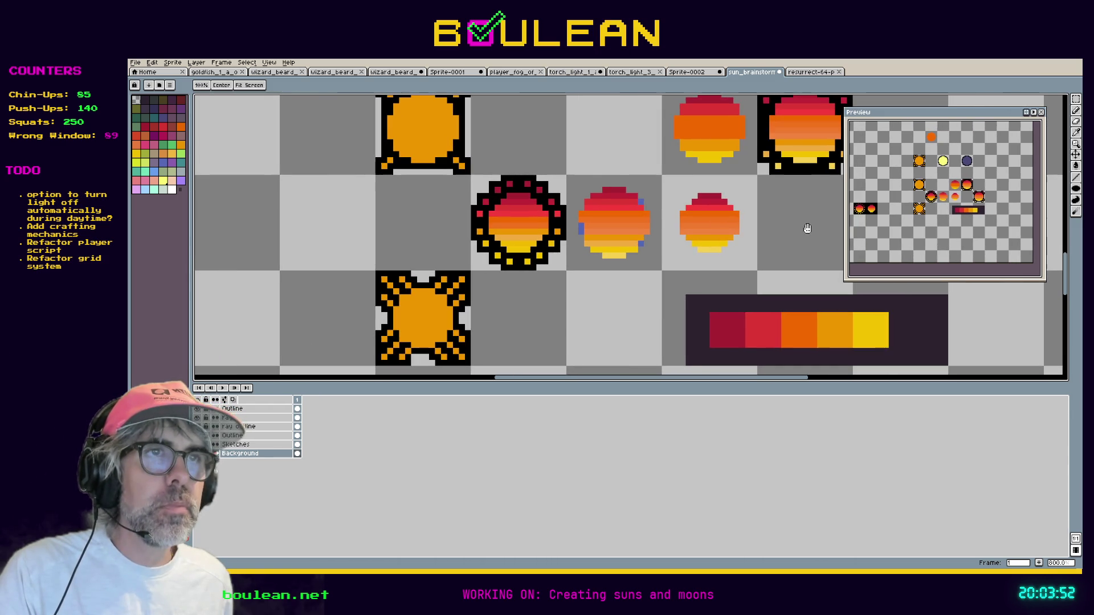
pyautogui.press('v')
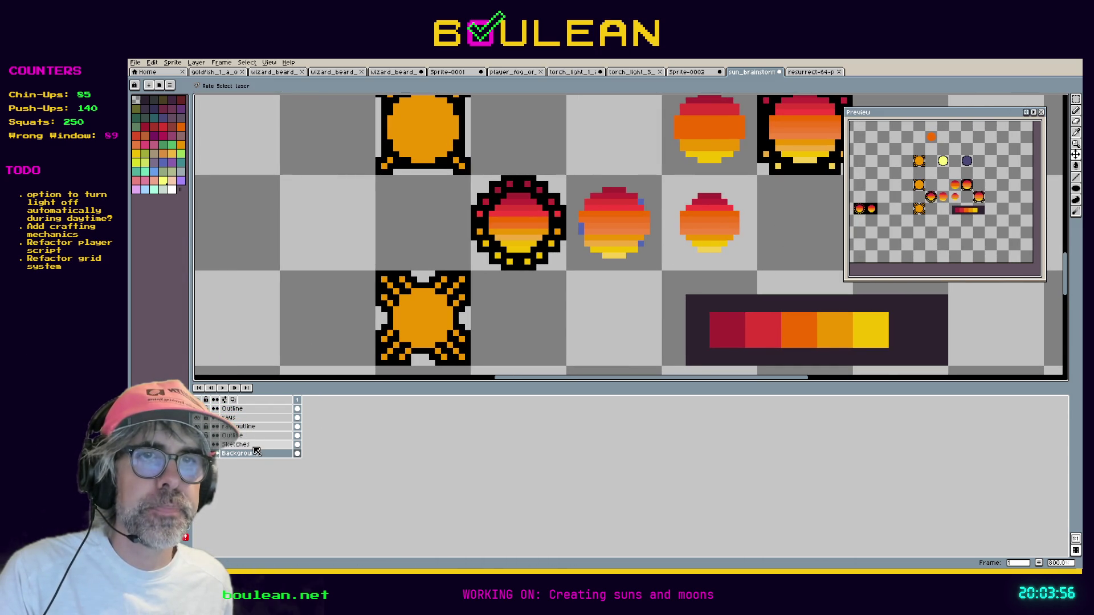
pyautogui.click(259, 443)
pyautogui.press('m')
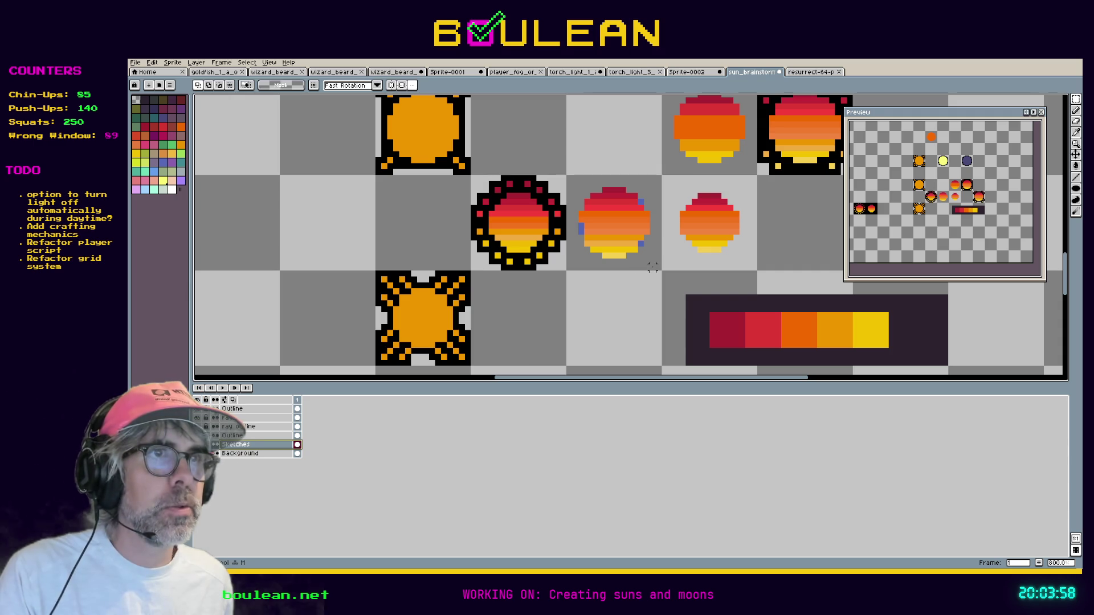
# Select the middle gradient sun and drag a copy onto an empty tile.
pyautogui.moveTo(662, 271); pyautogui.dragTo(566, 174)
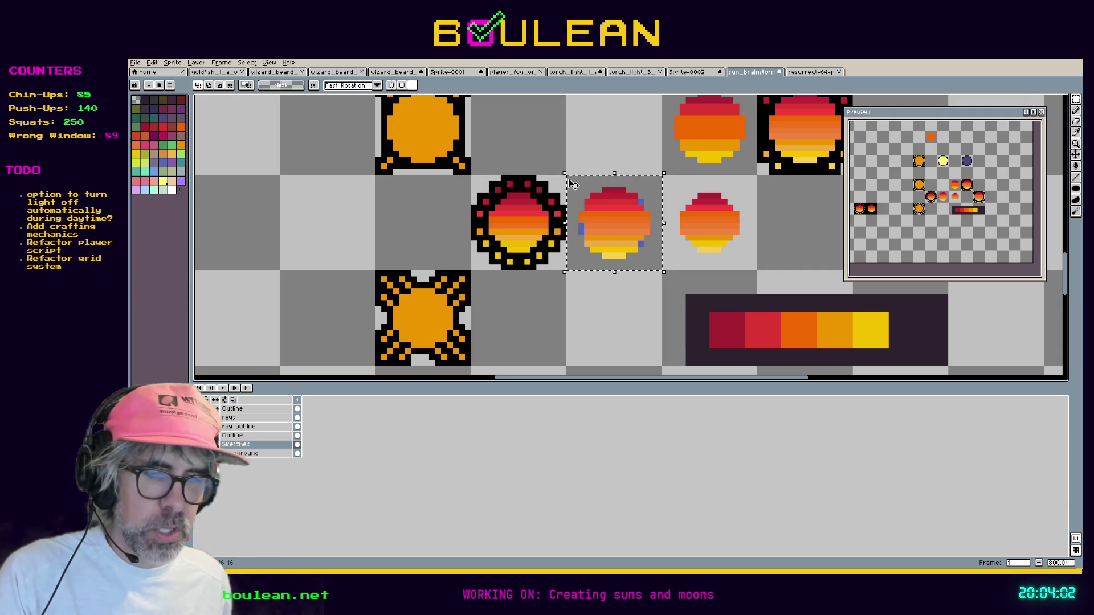
pyautogui.hotkey('ctrl', 't')
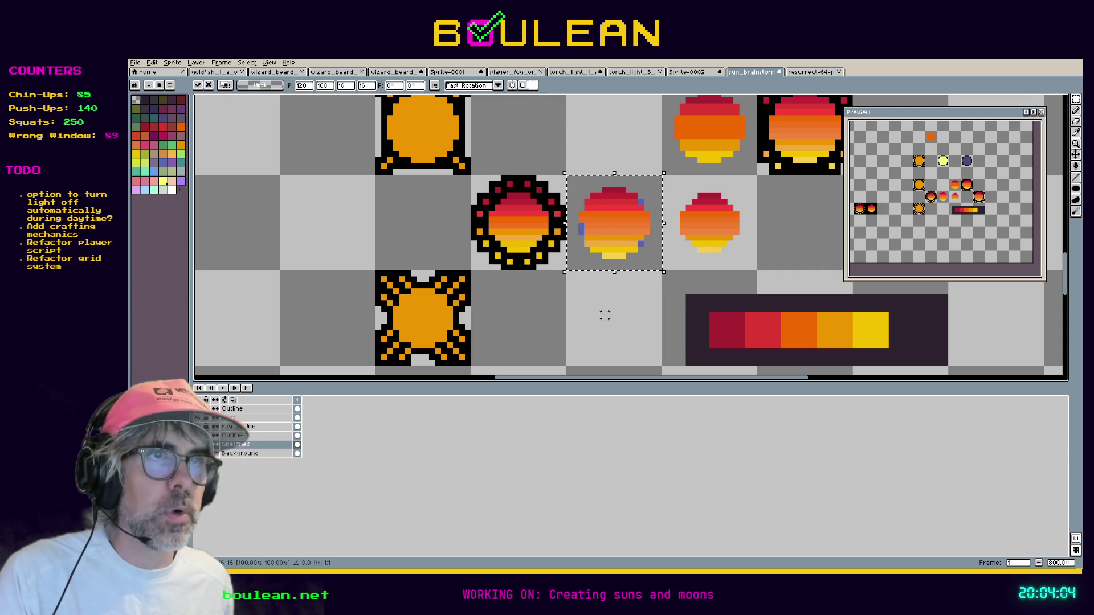
pyautogui.moveTo(605, 228); pyautogui.dragTo(599, 324)
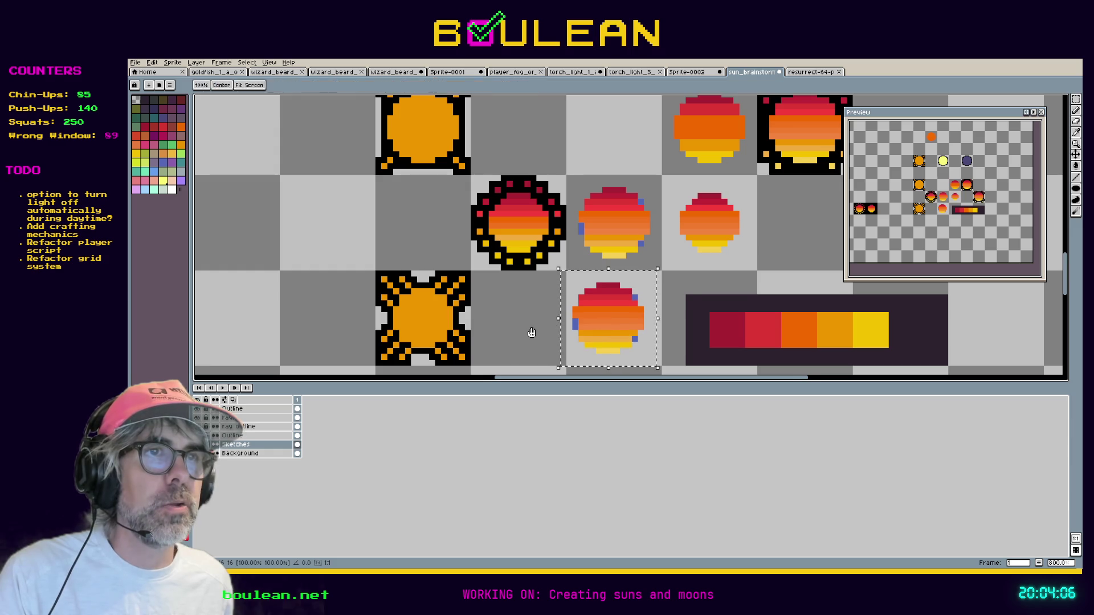
pyautogui.moveTo(532, 333); pyautogui.dragTo(532, 196)
pyautogui.moveTo(625, 186); pyautogui.dragTo(373, 330)
pyautogui.moveTo(460, 301)
pyautogui.mouseDown()
pyautogui.moveTo(679, 210)
pyautogui.moveTo(806, 251)
pyautogui.mouseUp()
pyautogui.moveTo(715, 282)
pyautogui.mouseDown()
pyautogui.moveTo(547, 242)
pyautogui.moveTo(584, 243)
pyautogui.mouseUp()
pyautogui.scroll(1, 633, 227)
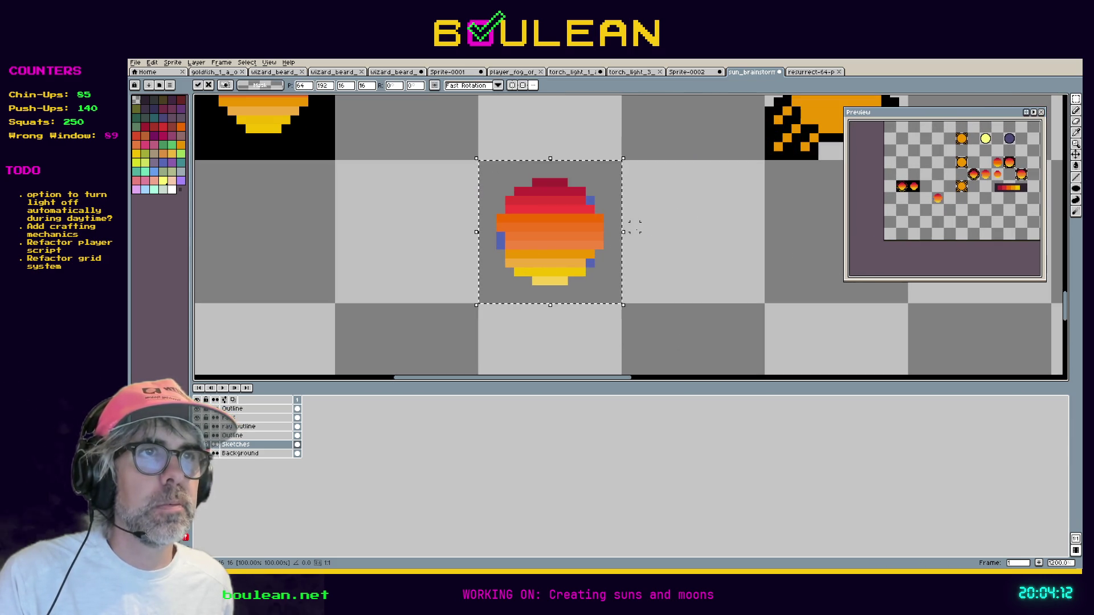
# Paint over the copy's stray blue edge pixels with the sun's picked red and orange.
pyautogui.press('i')
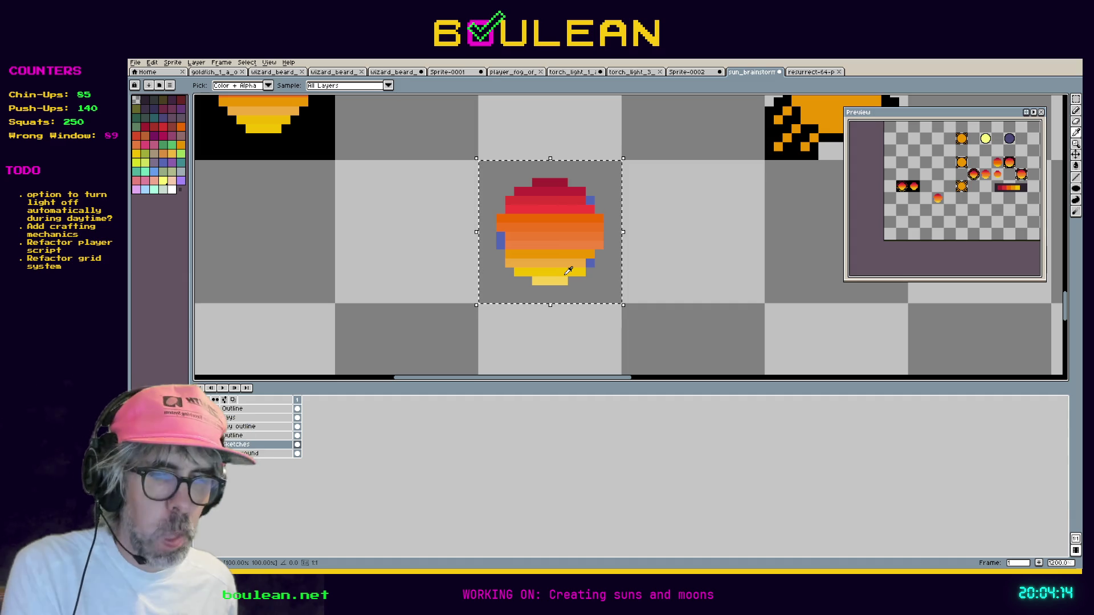
pyautogui.hotkey('ctrl', 'd')
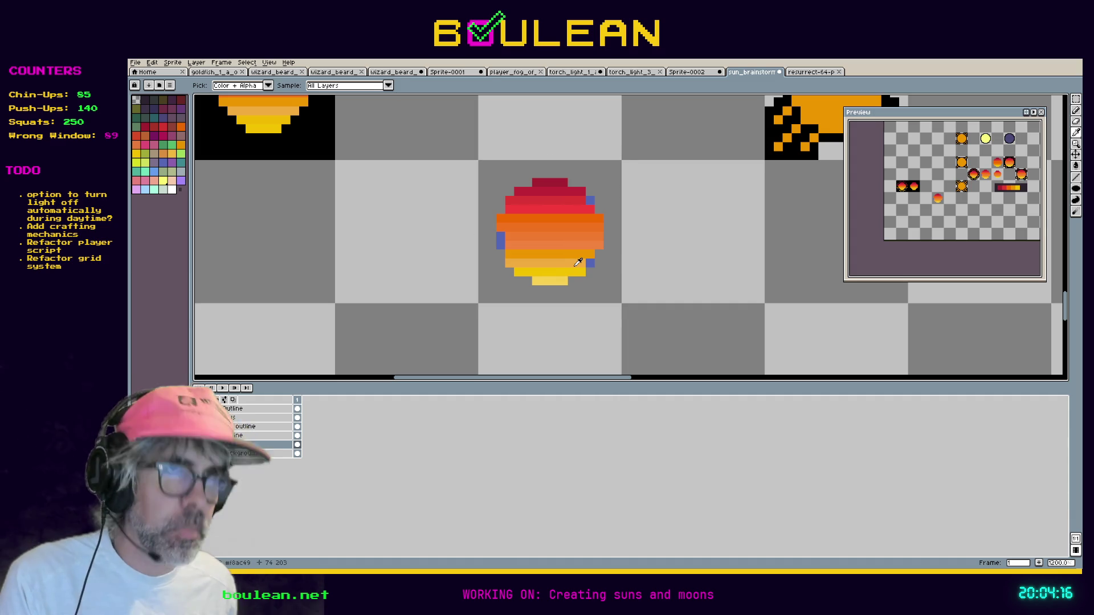
pyautogui.press('b')
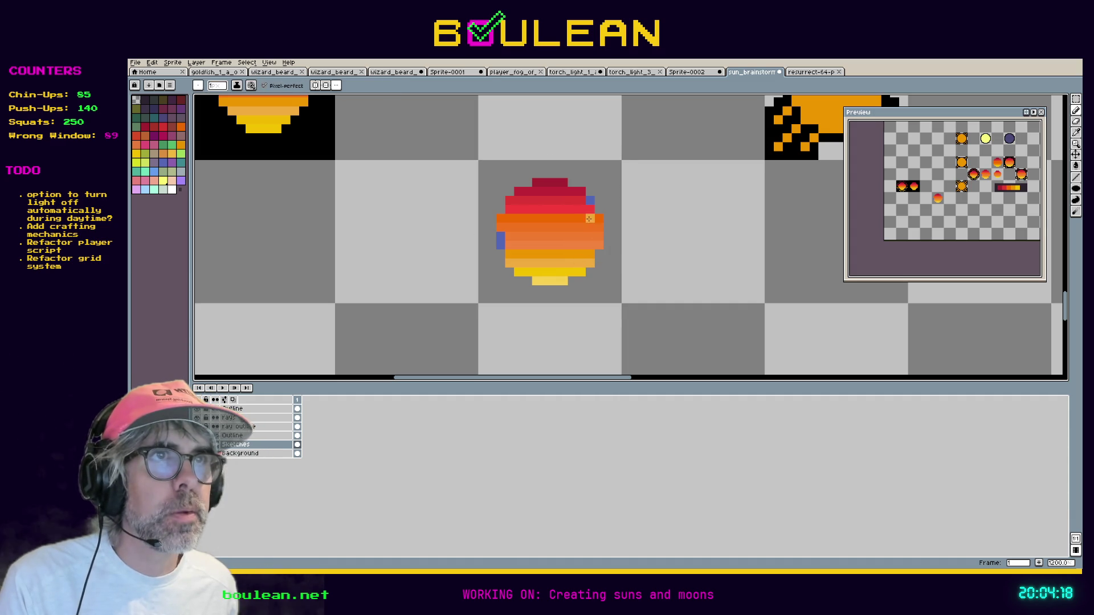
pyautogui.scroll(-2, 581, 219)
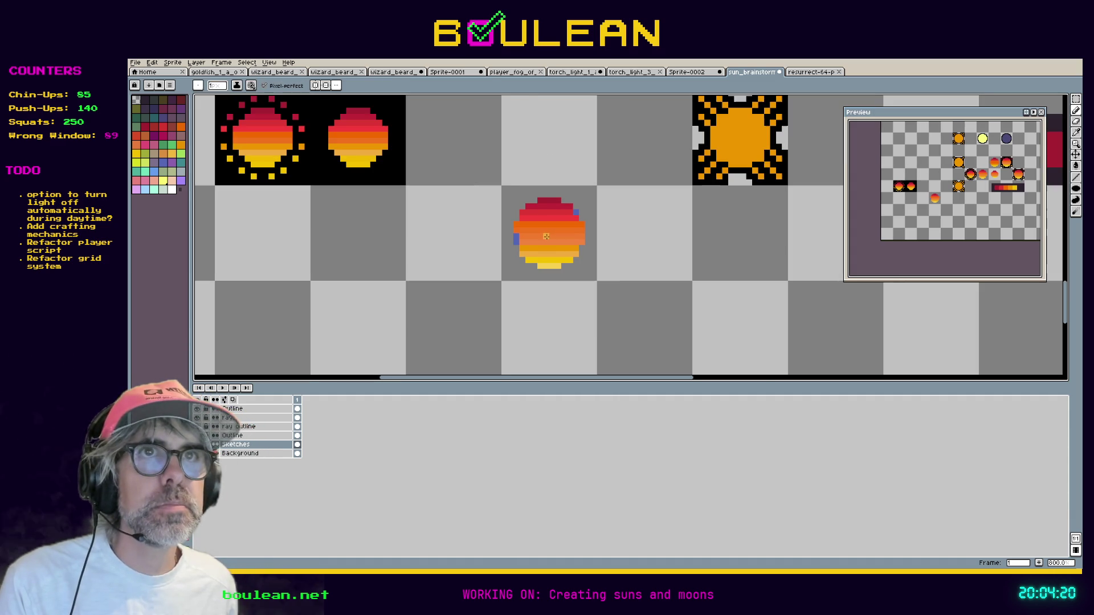
pyautogui.keyDown('alt'); pyautogui.click(574, 213); pyautogui.keyUp('alt')
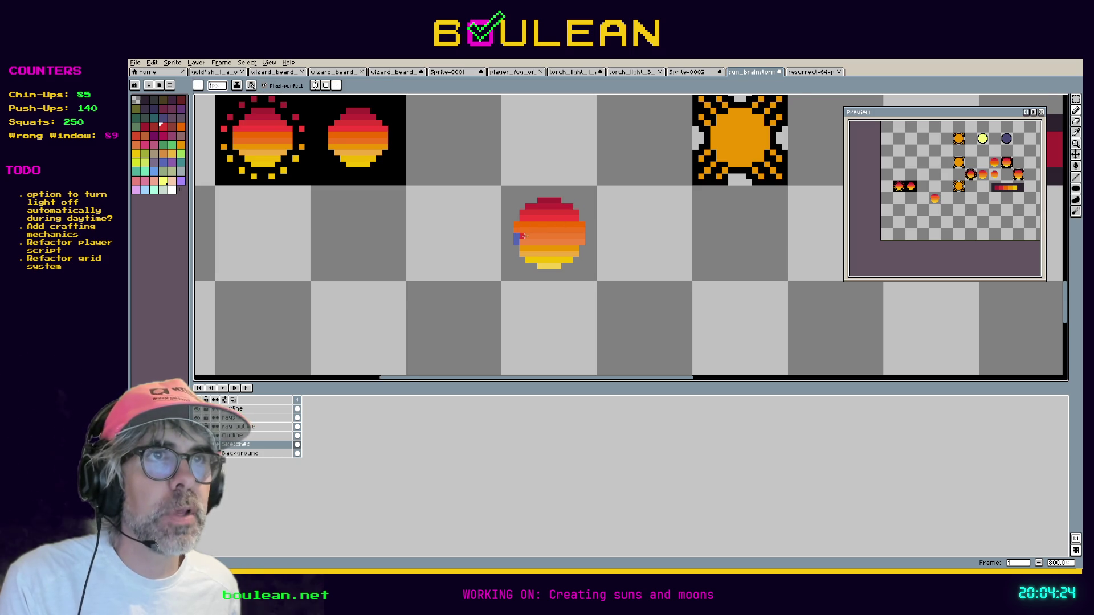
pyautogui.scroll(2, 527, 239)
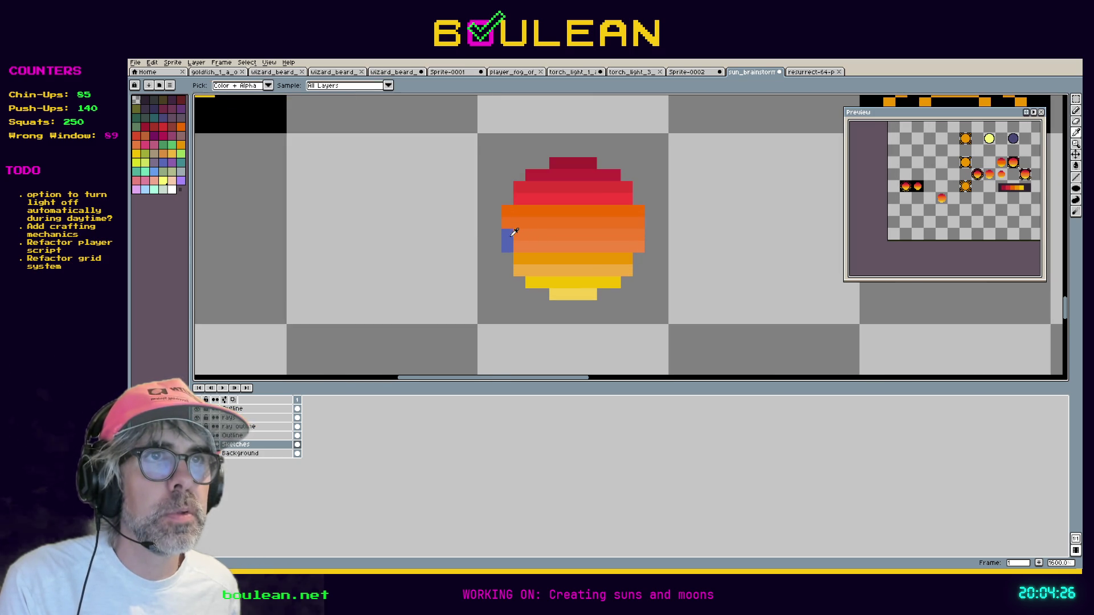
pyautogui.press('alt')
pyautogui.keyDown('alt'); pyautogui.click(526, 240); pyautogui.keyUp('alt')
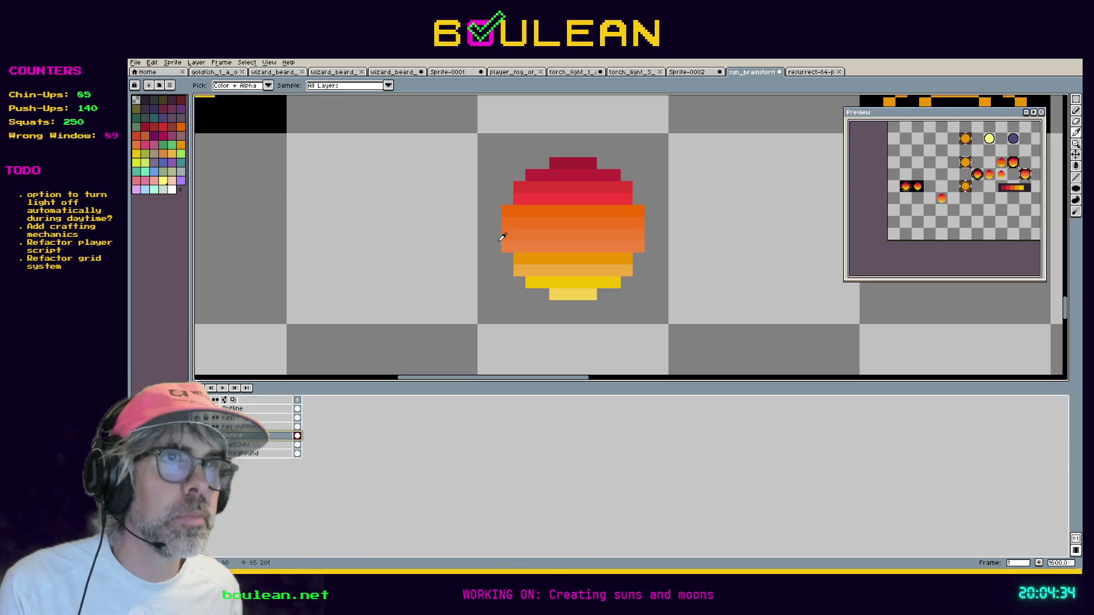
pyautogui.press('e')
pyautogui.moveTo(544, 306)
pyautogui.mouseDown()
pyautogui.moveTo(604, 306)
pyautogui.moveTo(625, 291)
pyautogui.moveTo(638, 279)
pyautogui.moveTo(650, 207)
pyautogui.moveTo(638, 175)
pyautogui.moveTo(599, 152)
pyautogui.moveTo(541, 152)
pyautogui.moveTo(531, 163)
pyautogui.mouseUp()
pyautogui.click(504, 179)
pyautogui.moveTo(504, 197); pyautogui.dragTo(495, 258)
pyautogui.click(510, 280)
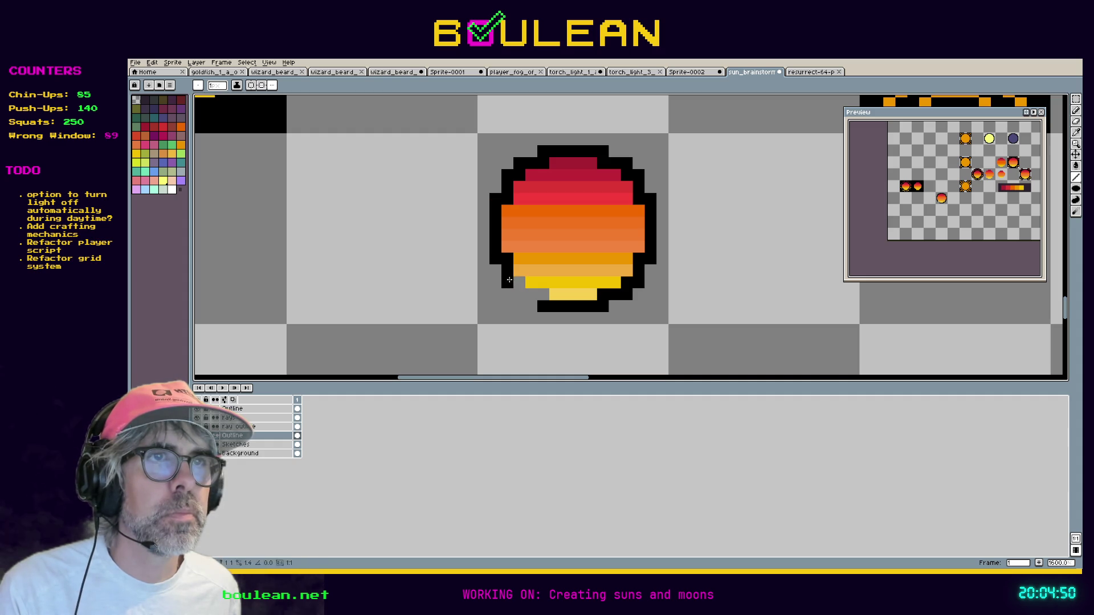
pyautogui.moveTo(522, 297); pyautogui.dragTo(542, 301)
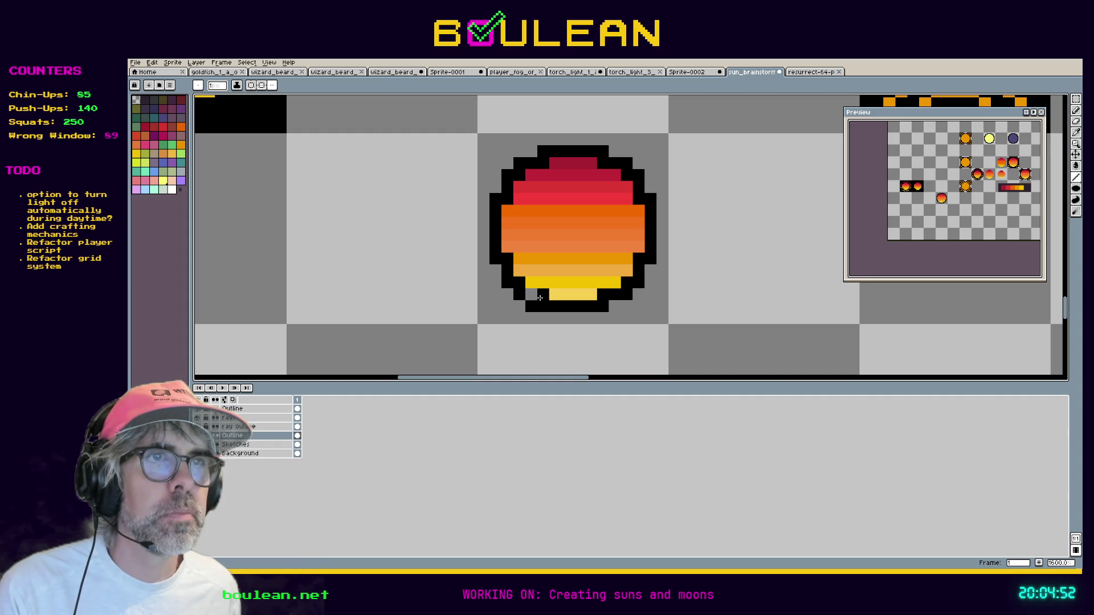
pyautogui.moveTo(540, 297); pyautogui.dragTo(523, 294)
pyautogui.scroll(-1, 422, 257)
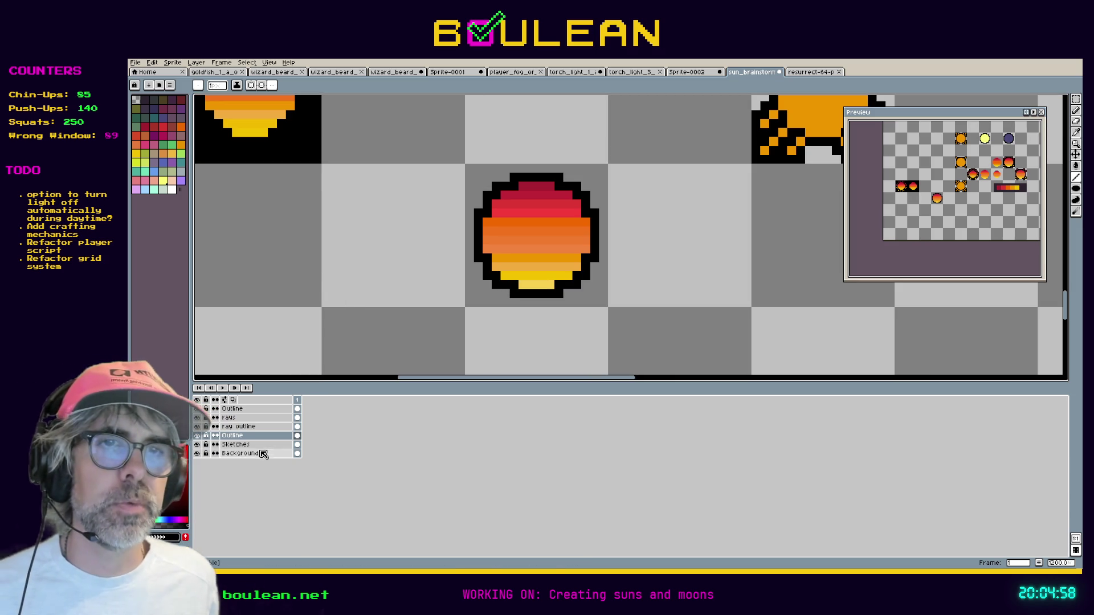
pyautogui.click(279, 453)
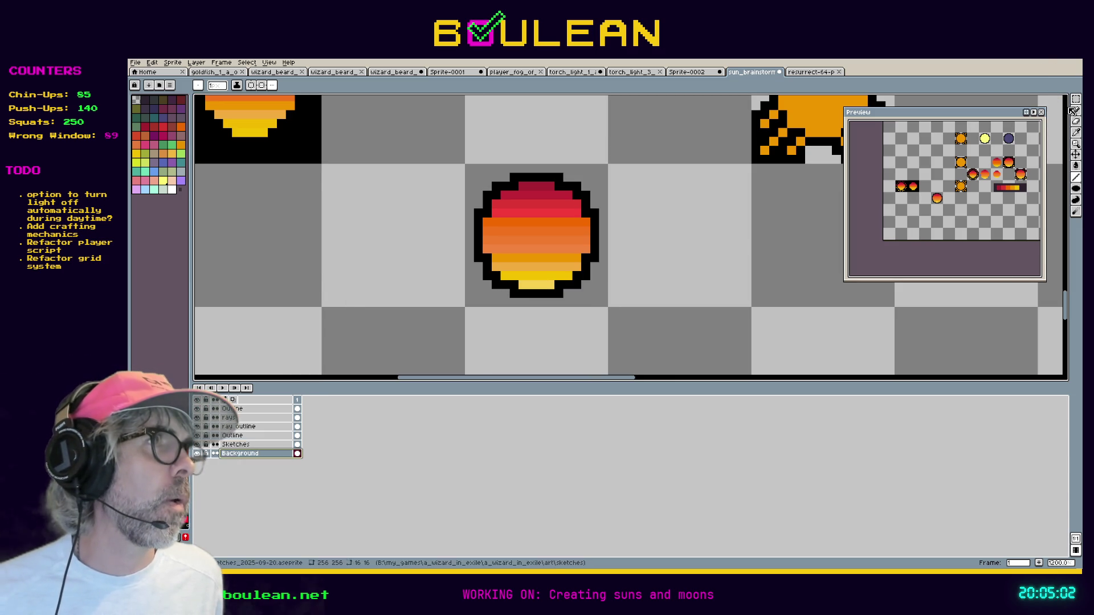
pyautogui.press('w')
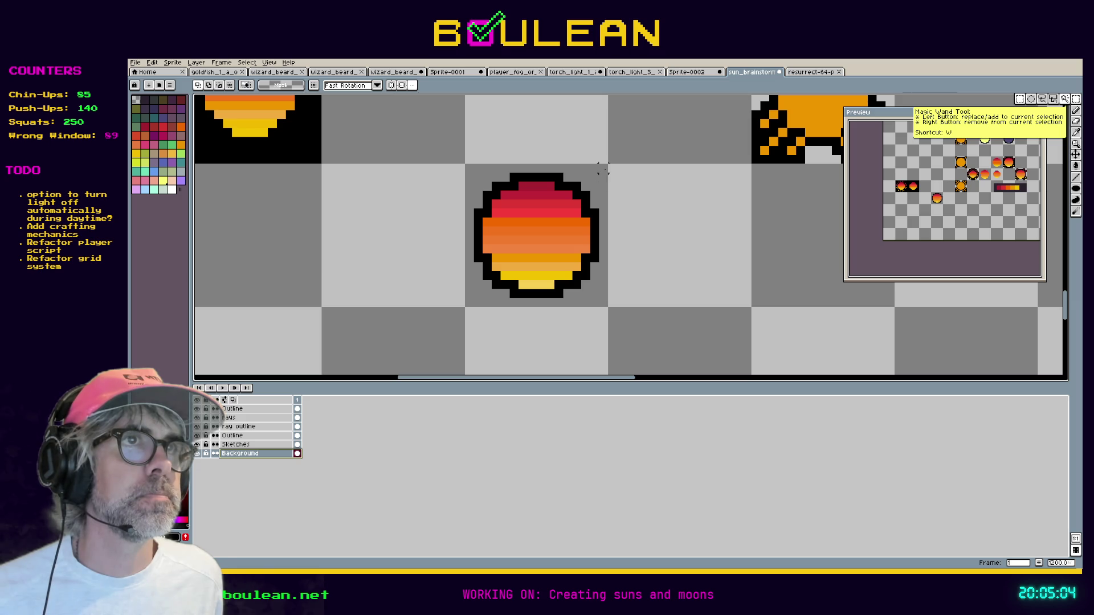
pyautogui.click(602, 176)
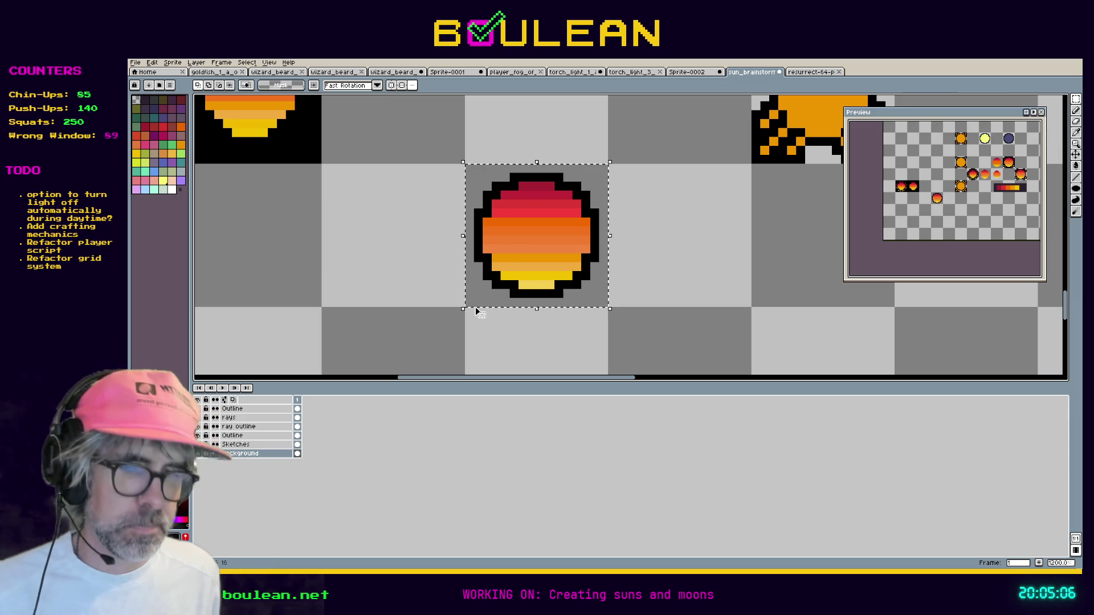
pyautogui.press('g')
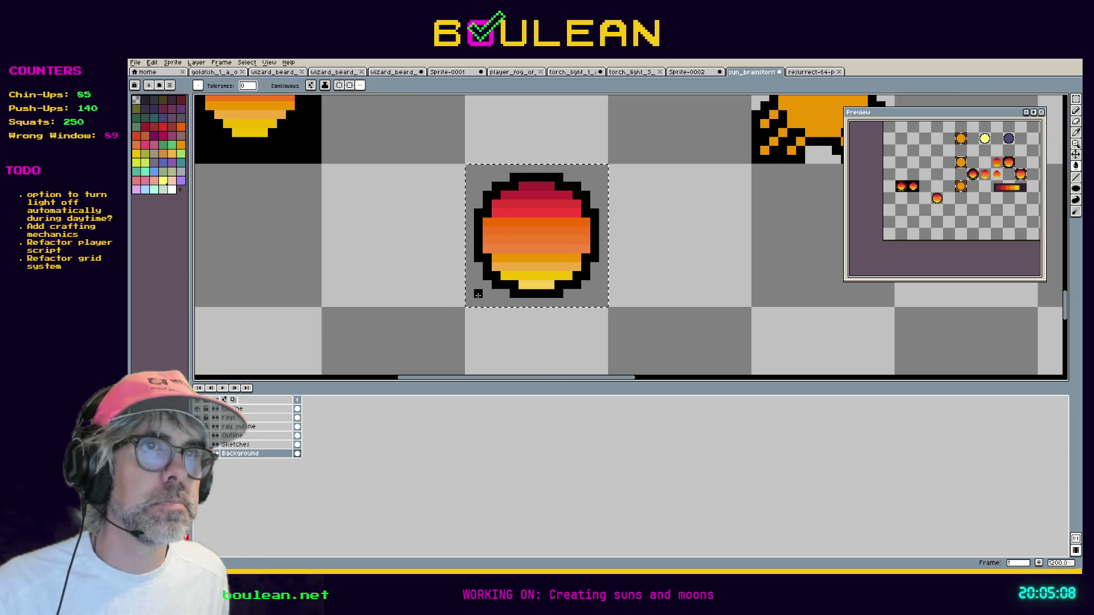
pyautogui.click(474, 306)
pyautogui.hotkey('ctrl', 'd')
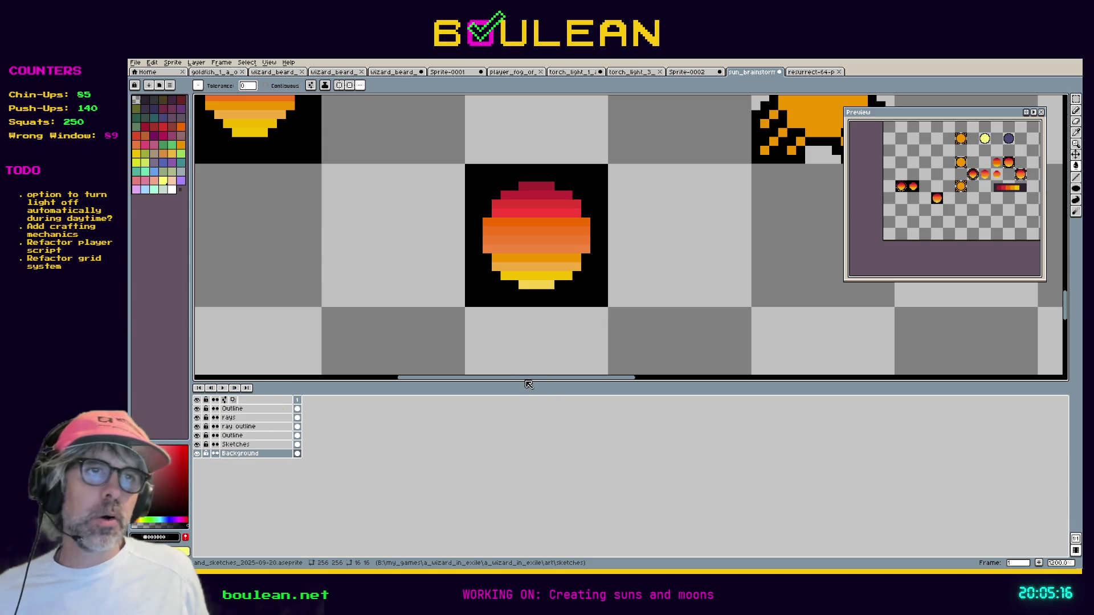
pyautogui.moveTo(525, 378)
pyautogui.mouseDown()
pyautogui.moveTo(452, 361)
pyautogui.moveTo(531, 363)
pyautogui.mouseUp()
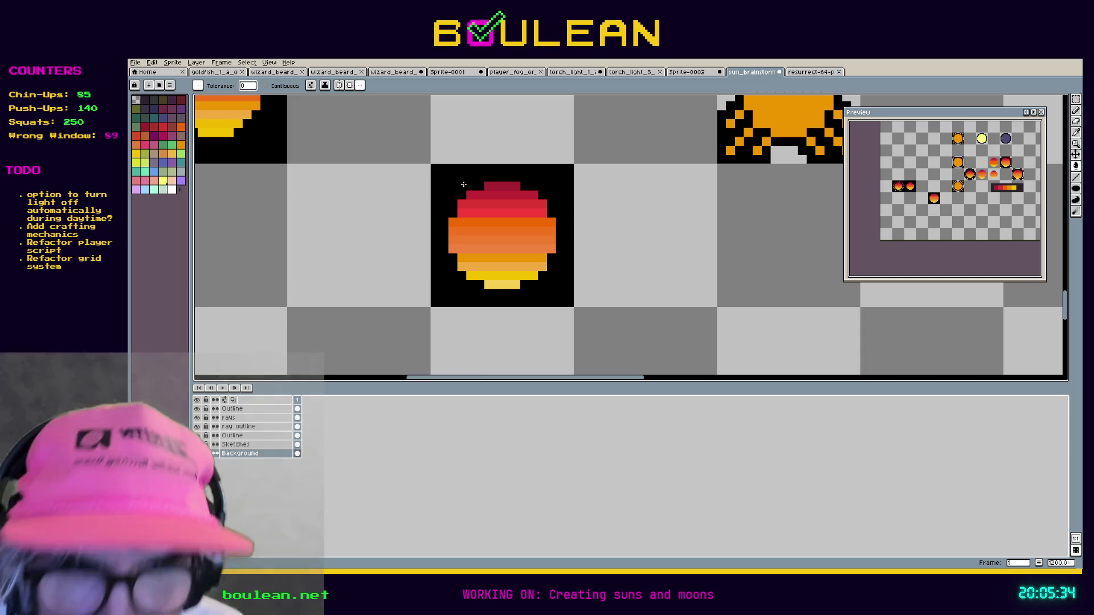
pyautogui.click(279, 445)
# Place a copy of the gradient sun beside the original and flip it upside down.
pyautogui.press('m')
pyautogui.moveTo(431, 166)
pyautogui.mouseDown()
pyautogui.moveTo(575, 316)
pyautogui.moveTo(573, 307)
pyautogui.mouseUp()
pyautogui.moveTo(520, 256)
pyautogui.mouseDown()
pyautogui.moveTo(620, 273)
pyautogui.moveTo(660, 256)
pyautogui.mouseUp()
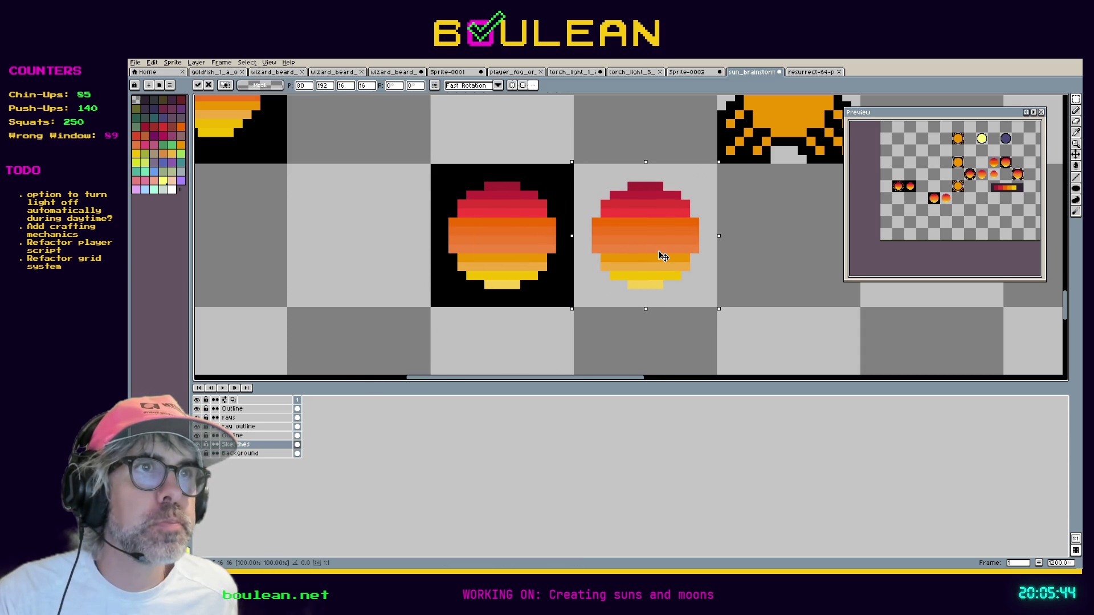
pyautogui.hotkey('shift', 'v')
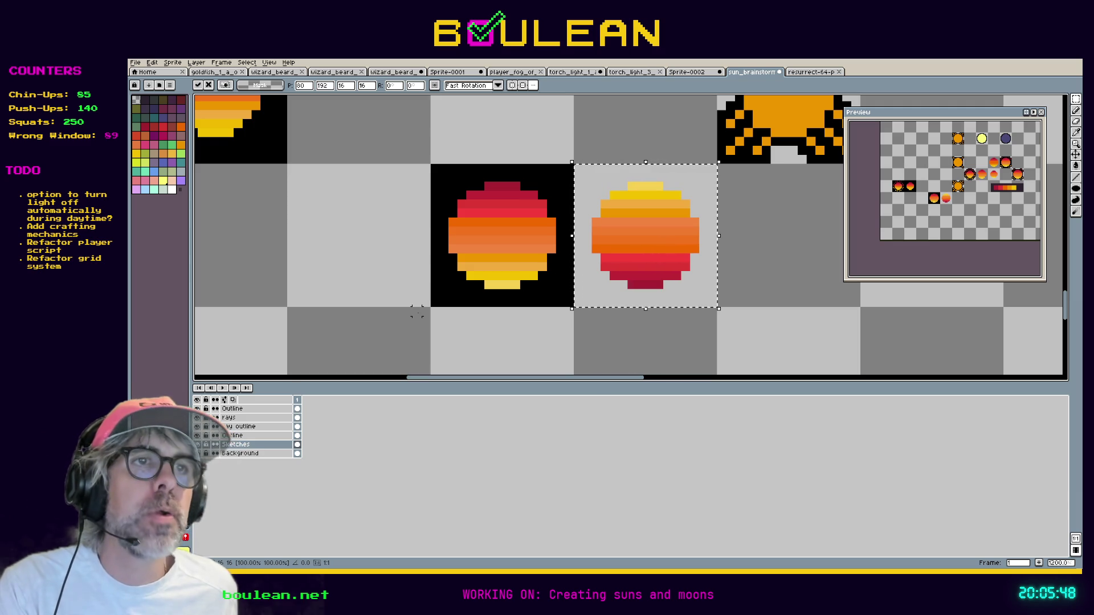
pyautogui.click(380, 347)
pyautogui.hotkey('alt', 'Down')
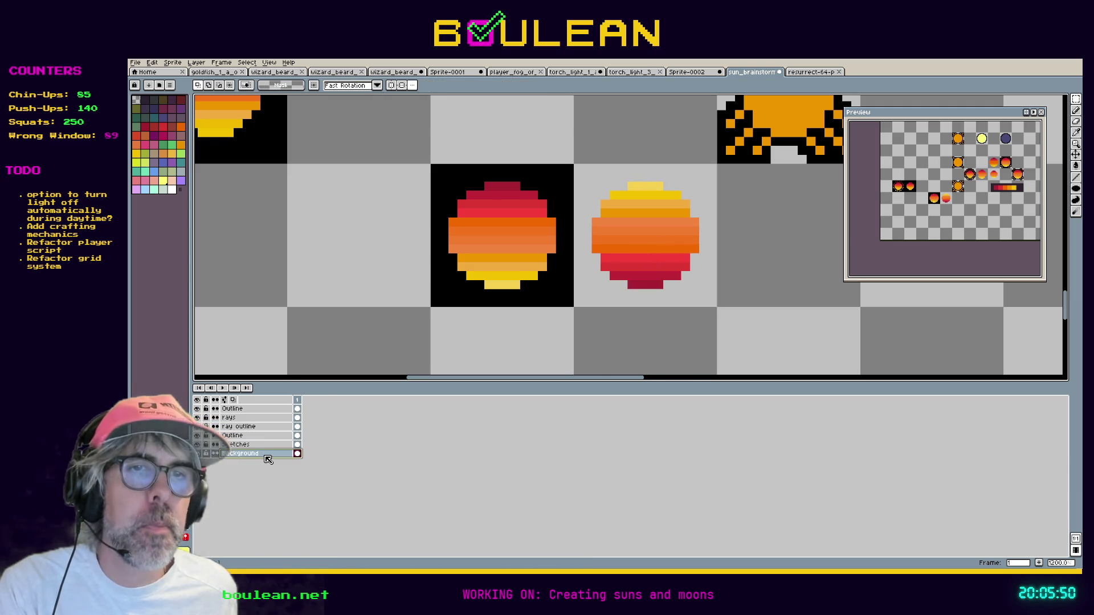
# Copy the black tile backing and the outline layer under the flipped sun.
pyautogui.moveTo(435, 170)
pyautogui.mouseDown()
pyautogui.moveTo(532, 288)
pyautogui.moveTo(571, 308)
pyautogui.mouseUp()
pyautogui.moveTo(511, 273); pyautogui.dragTo(656, 271)
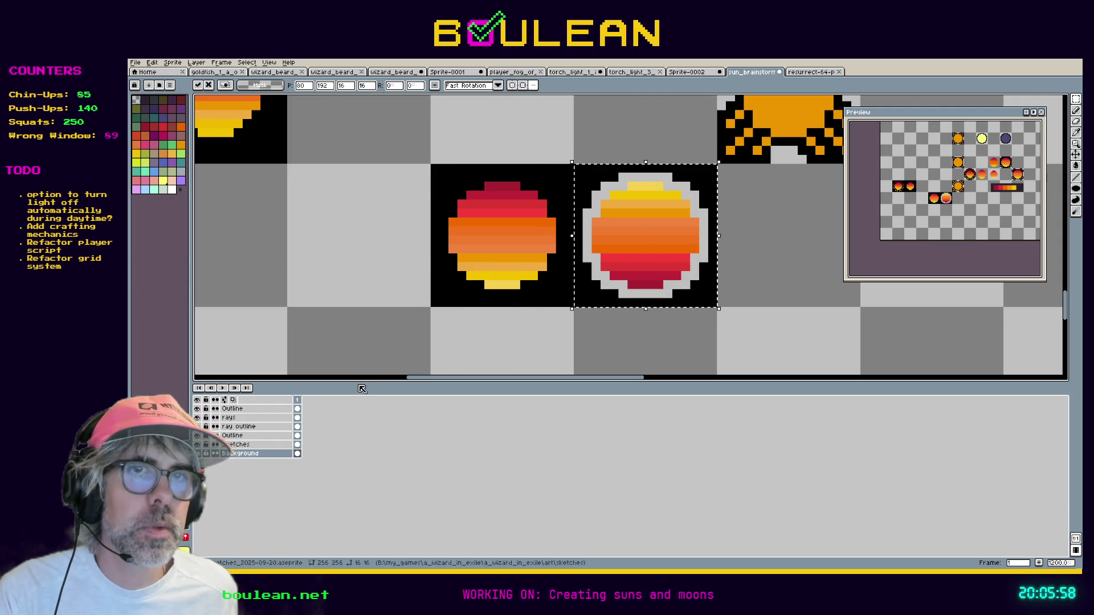
pyautogui.keyDown('ctrl'); pyautogui.click(444, 177); pyautogui.keyUp('ctrl')
pyautogui.moveTo(431, 165); pyautogui.dragTo(564, 306)
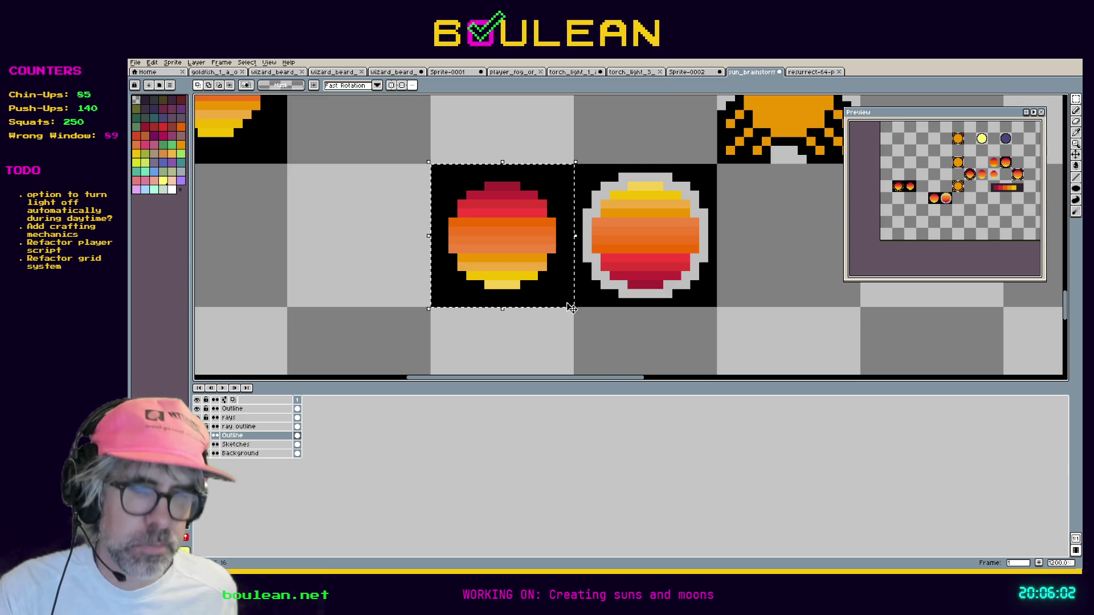
pyautogui.moveTo(520, 268); pyautogui.dragTo(655, 259)
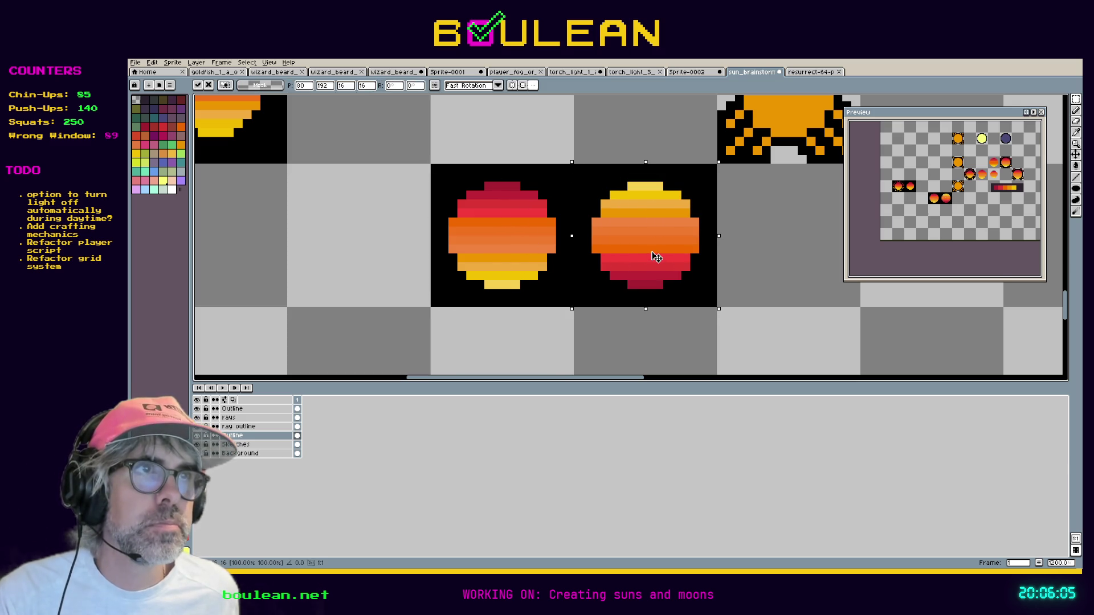
pyautogui.click(605, 347)
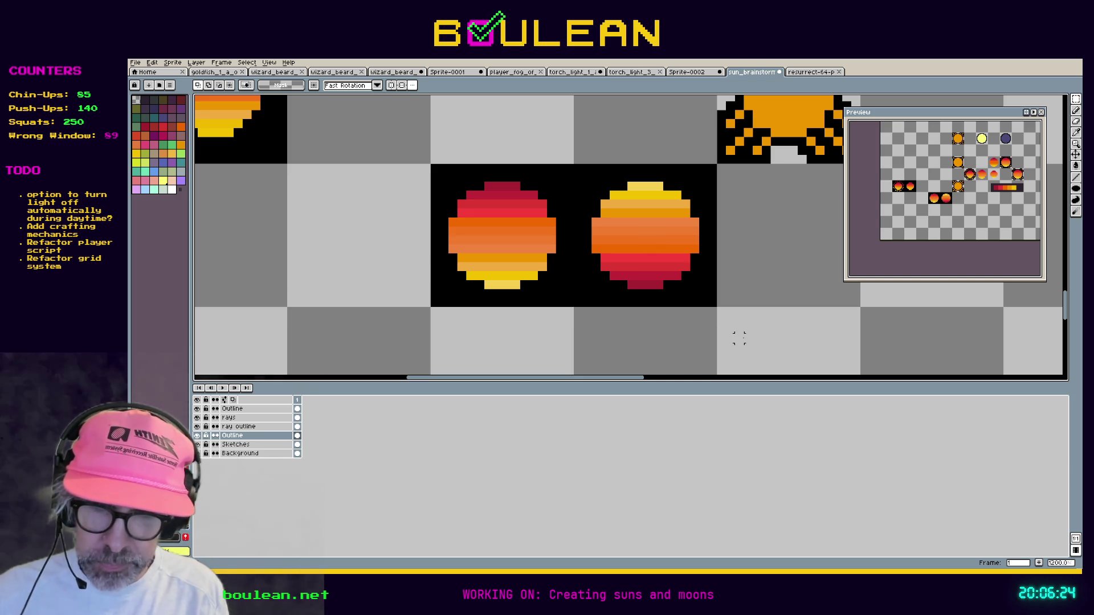
pyautogui.scroll(-3, 643, 229)
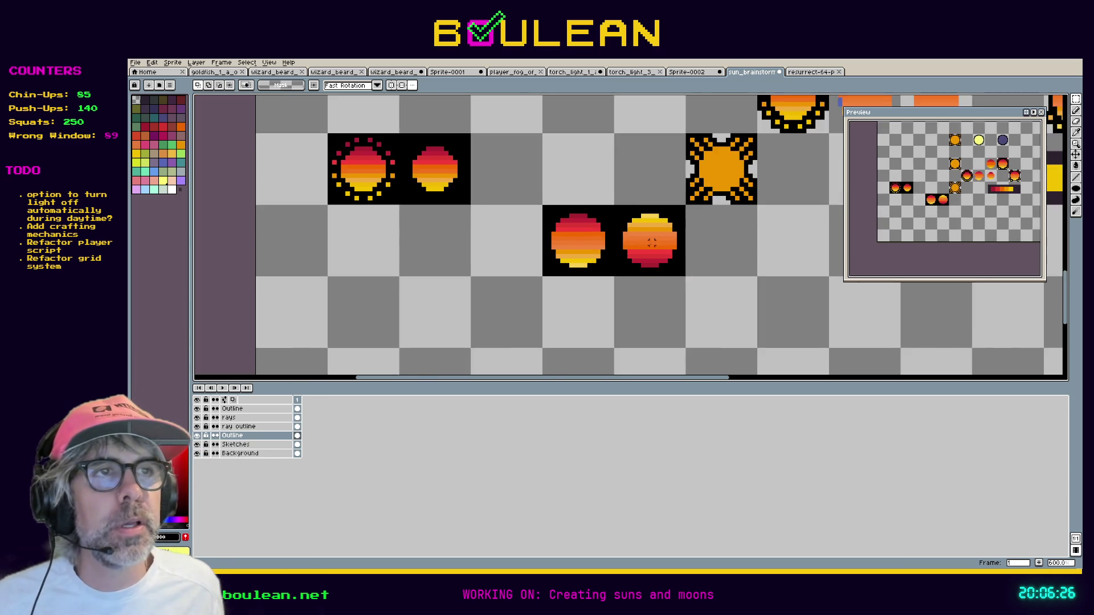
pyautogui.moveTo(621, 171); pyautogui.dragTo(511, 307)
pyautogui.moveTo(659, 269)
pyautogui.mouseDown()
pyautogui.moveTo(527, 250)
pyautogui.moveTo(681, 165)
pyautogui.mouseUp()
pyautogui.moveTo(504, 256); pyautogui.dragTo(594, 134)
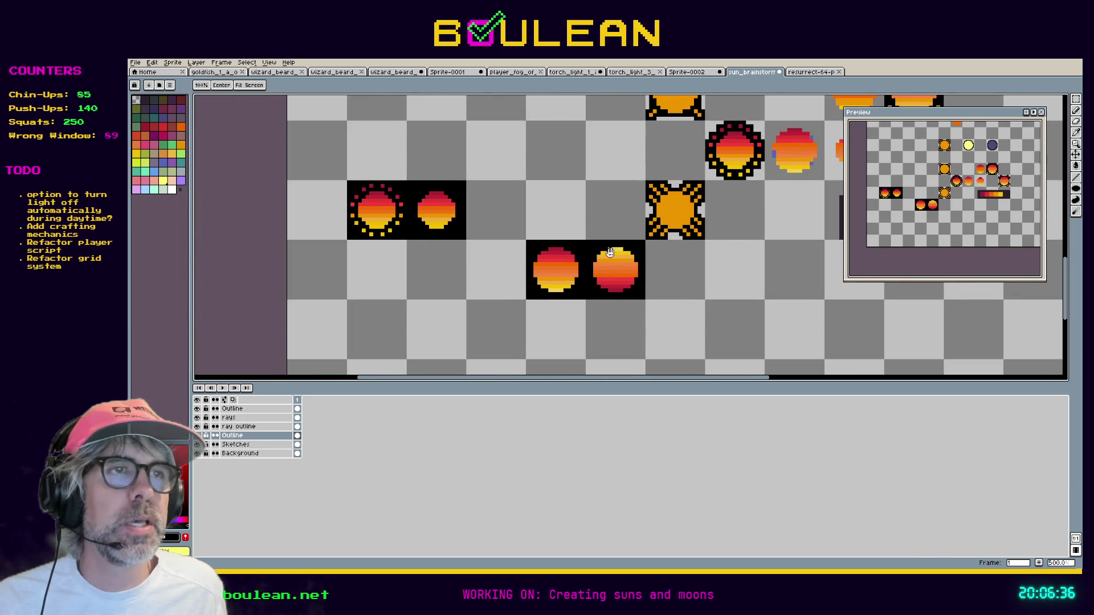
pyautogui.press('m')
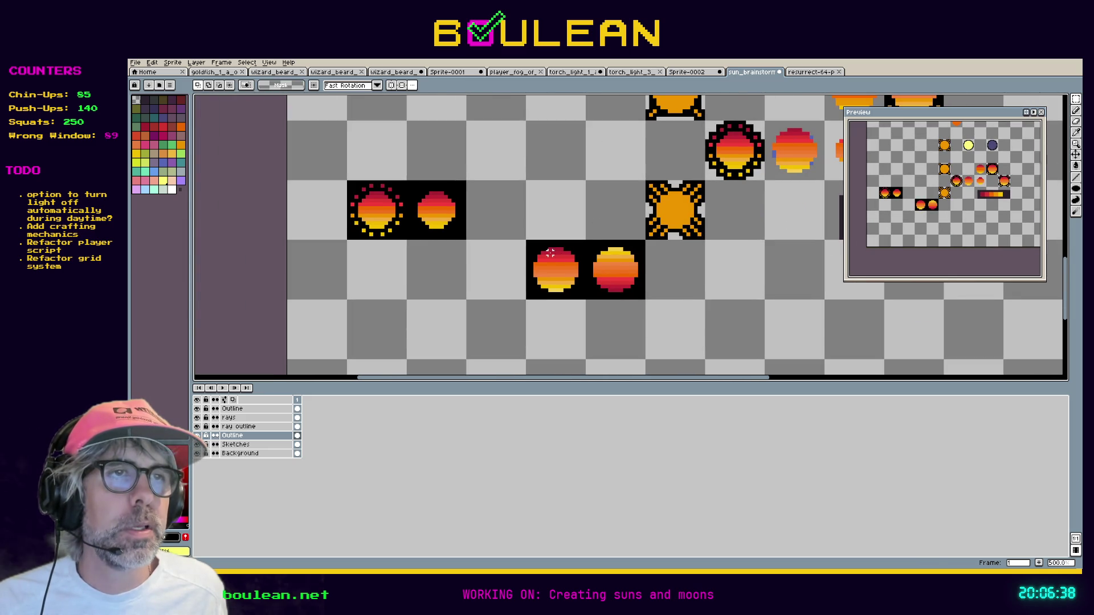
pyautogui.press('h')
pyautogui.moveTo(606, 165); pyautogui.dragTo(496, 273)
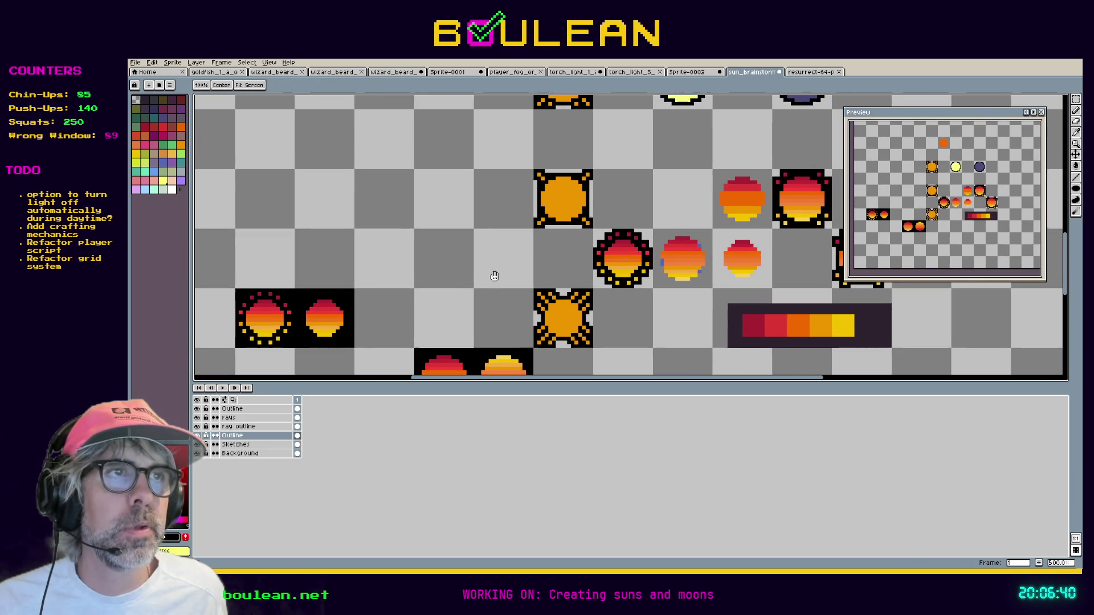
pyautogui.moveTo(642, 176)
pyautogui.mouseDown()
pyautogui.moveTo(585, 236)
pyautogui.moveTo(535, 267)
pyautogui.moveTo(553, 262)
pyautogui.mouseUp()
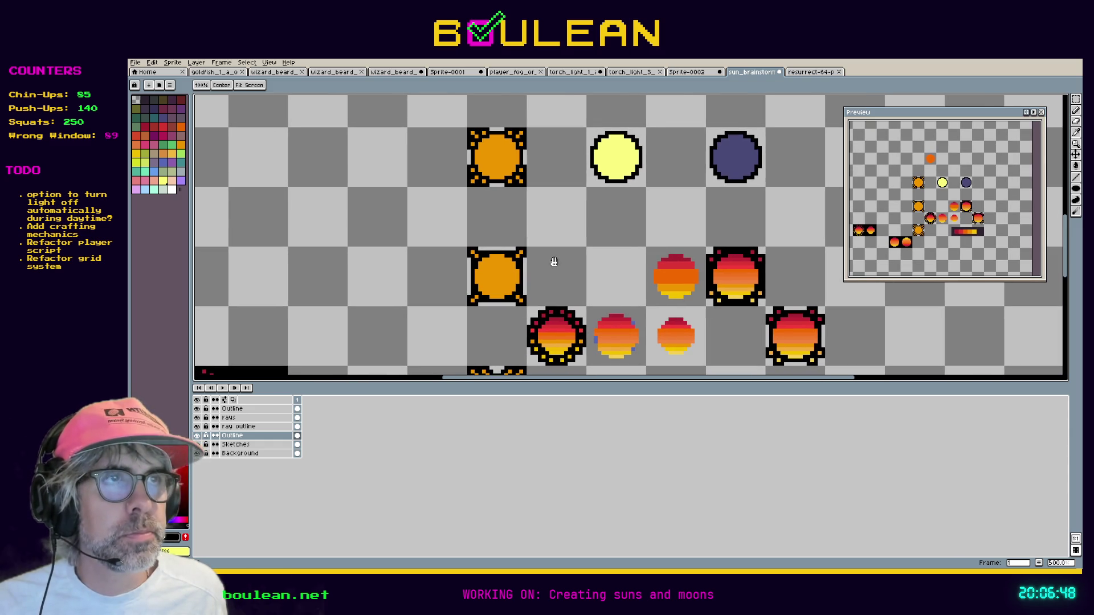
pyautogui.press('space')
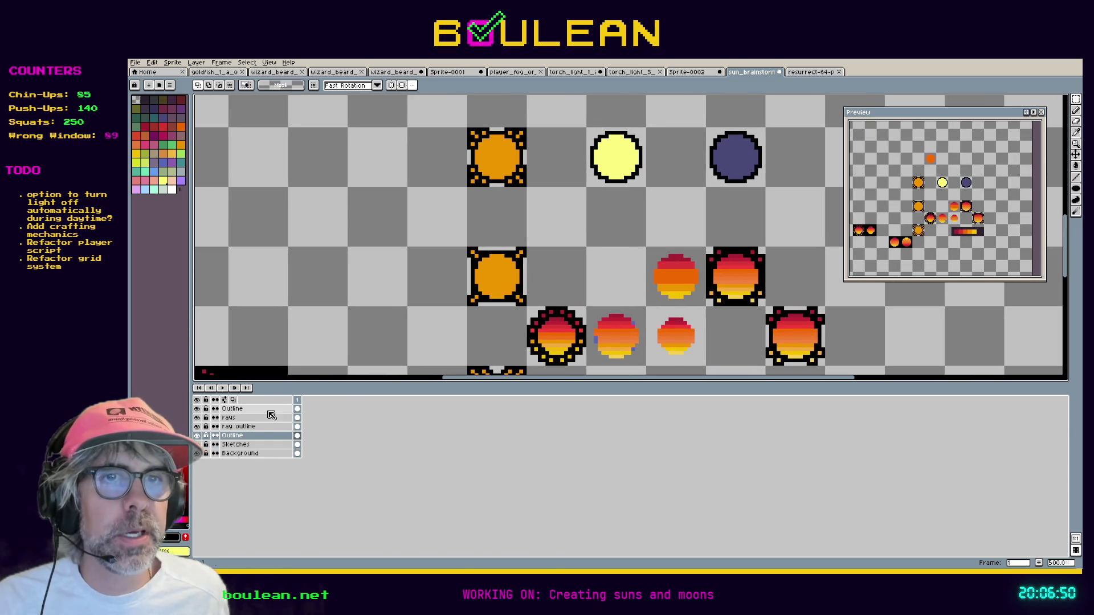
pyautogui.click(251, 445)
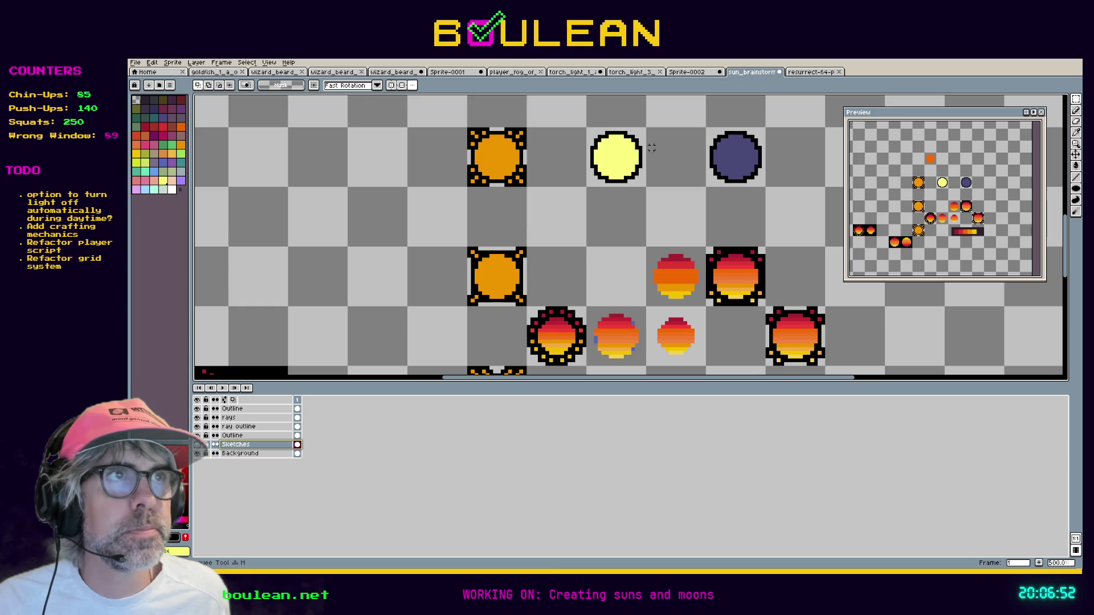
pyautogui.moveTo(708, 129)
pyautogui.mouseDown()
pyautogui.moveTo(751, 191)
pyautogui.moveTo(758, 184)
pyautogui.mouseUp()
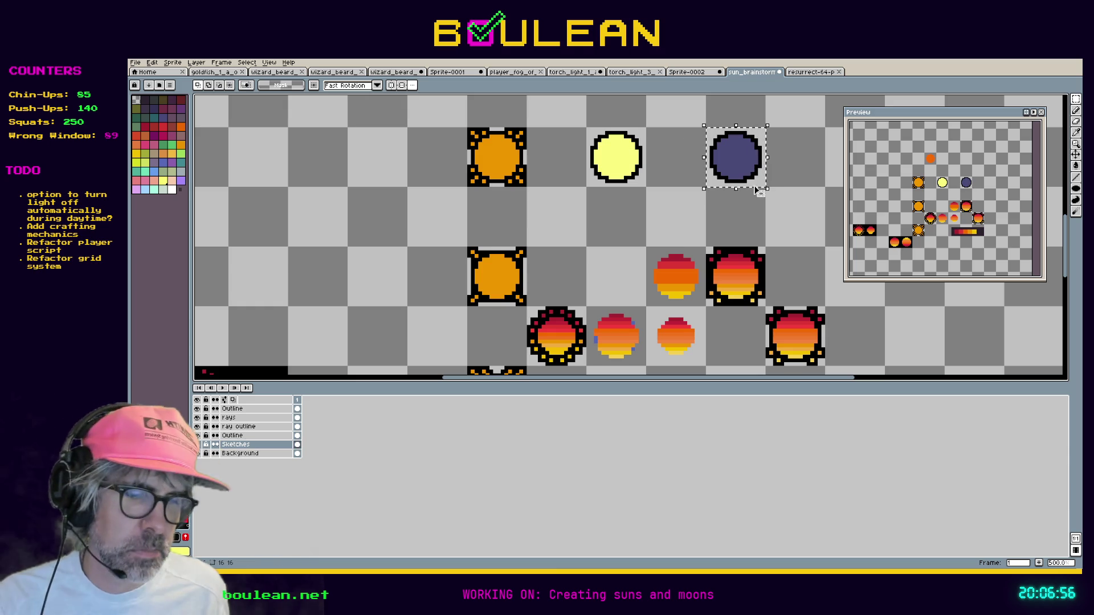
pyautogui.click(712, 168)
pyautogui.moveTo(712, 168)
pyautogui.mouseDown()
pyautogui.moveTo(577, 276)
pyautogui.moveTo(632, 152)
pyautogui.moveTo(627, 234)
pyautogui.moveTo(548, 342)
pyautogui.mouseUp()
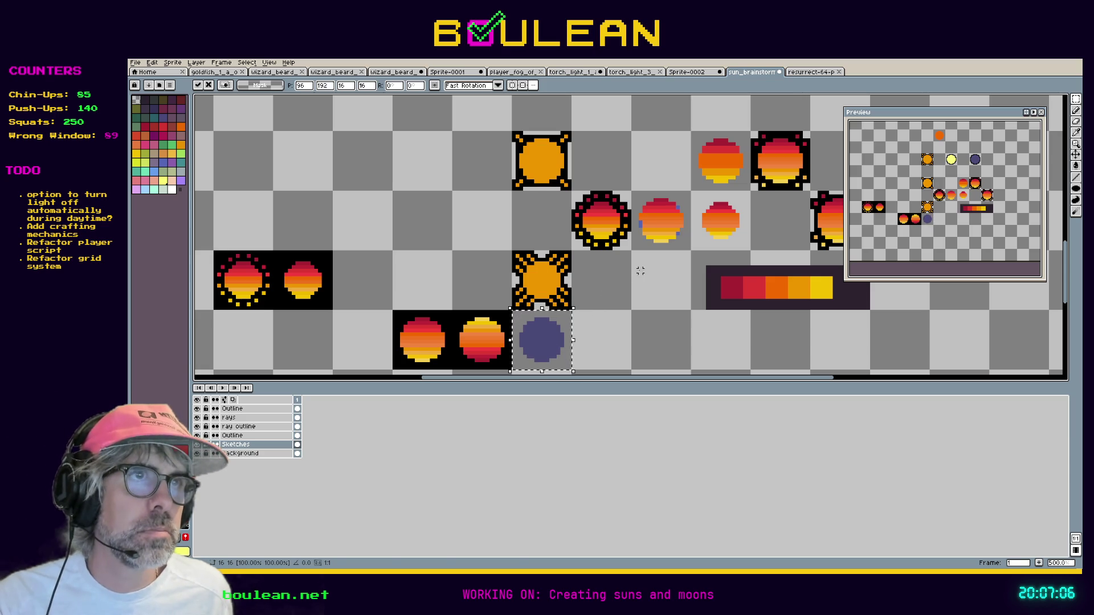
pyautogui.click(244, 436)
pyautogui.moveTo(669, 142)
pyautogui.mouseDown()
pyautogui.moveTo(639, 177)
pyautogui.moveTo(506, 192)
pyautogui.mouseUp()
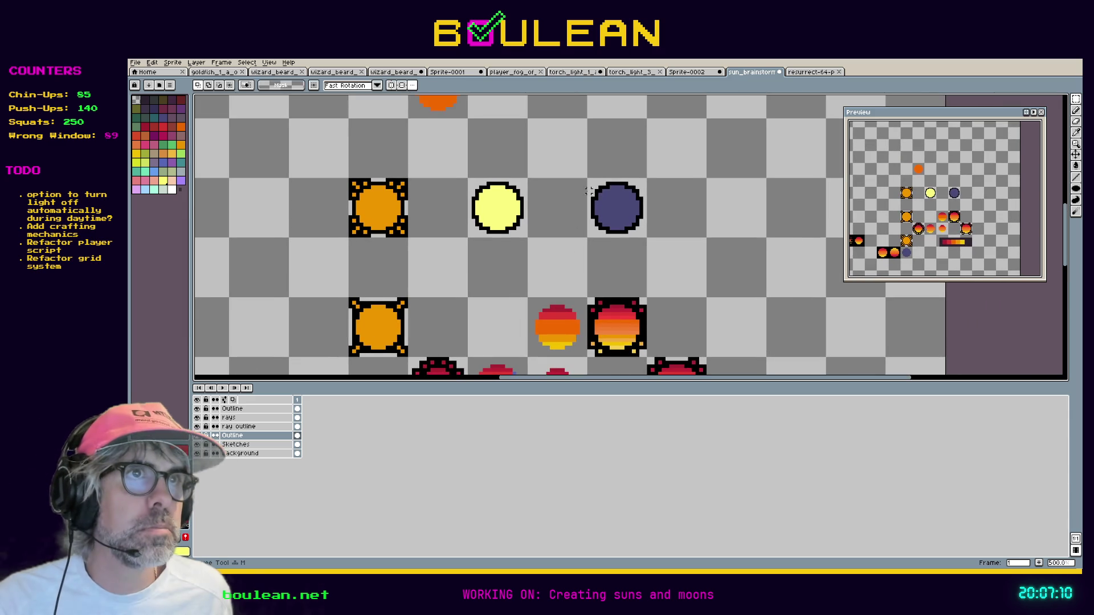
pyautogui.moveTo(588, 180)
pyautogui.mouseDown()
pyautogui.moveTo(650, 241)
pyautogui.moveTo(453, 328)
pyautogui.moveTo(678, 156)
pyautogui.moveTo(611, 164)
pyautogui.moveTo(557, 356)
pyautogui.moveTo(662, 269)
pyautogui.mouseUp()
pyautogui.hotkey('ctrl', 'c')
pyautogui.hotkey('ctrl', 'v')
pyautogui.press('Right')
pyautogui.press('Return')
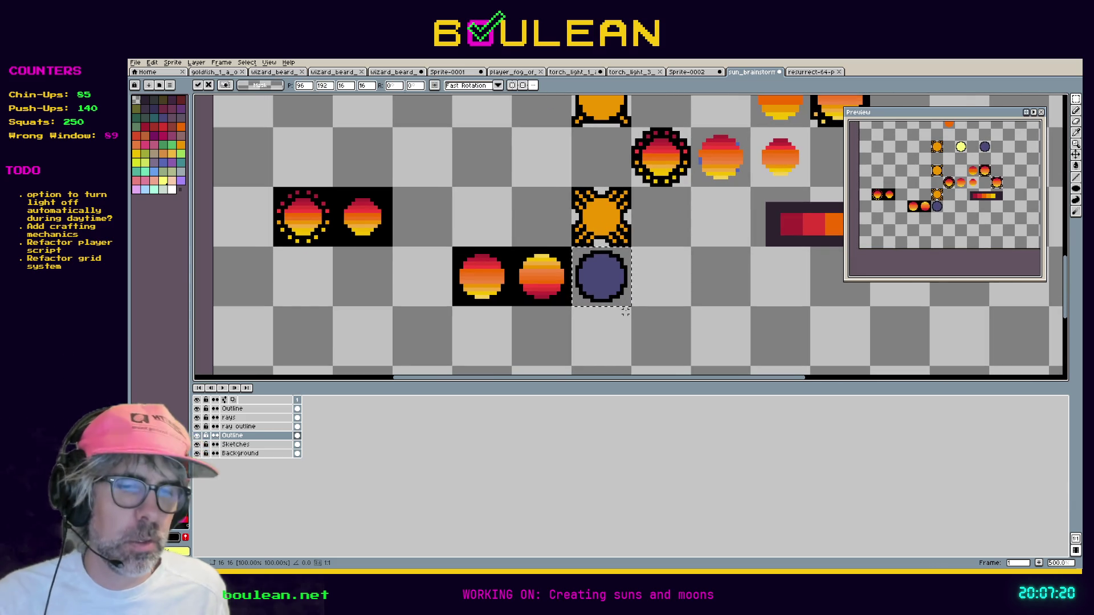
pyautogui.hotkey('ctrl', 'd')
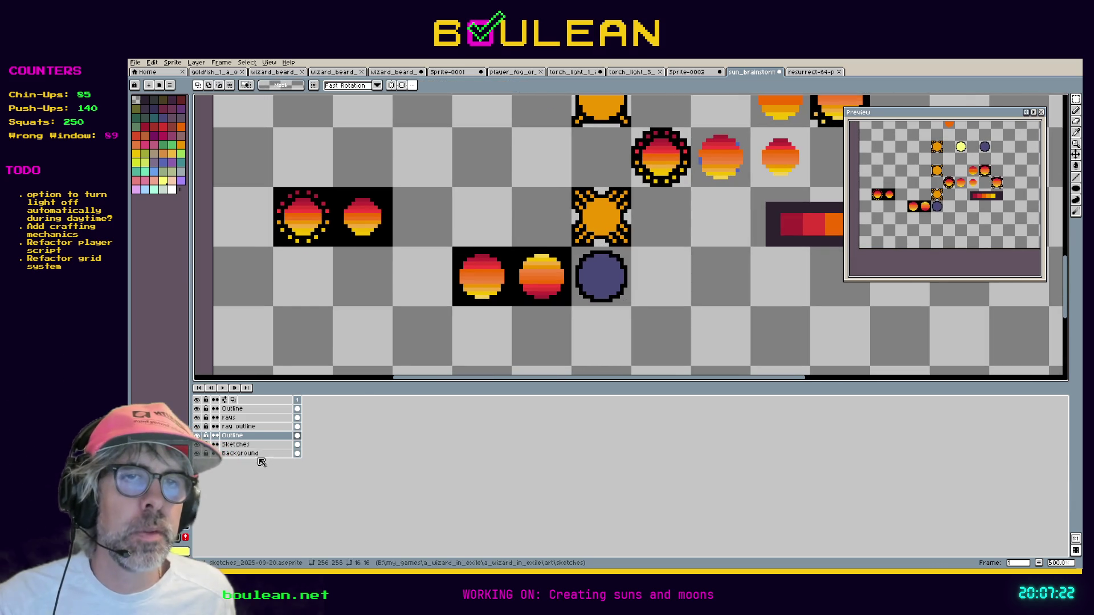
pyautogui.click(279, 454)
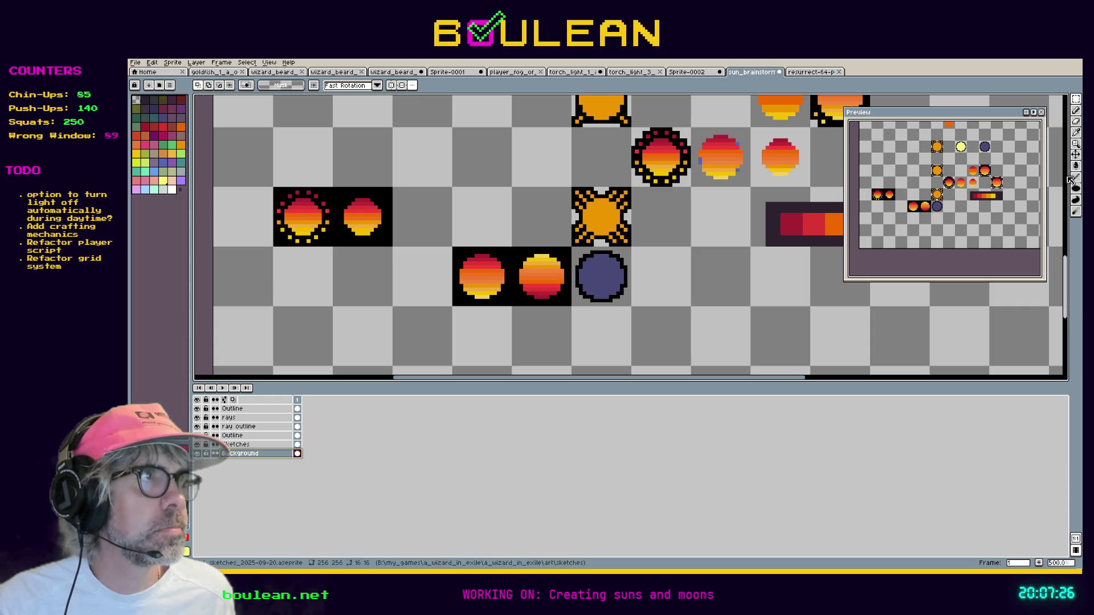
pyautogui.click(1075, 109)
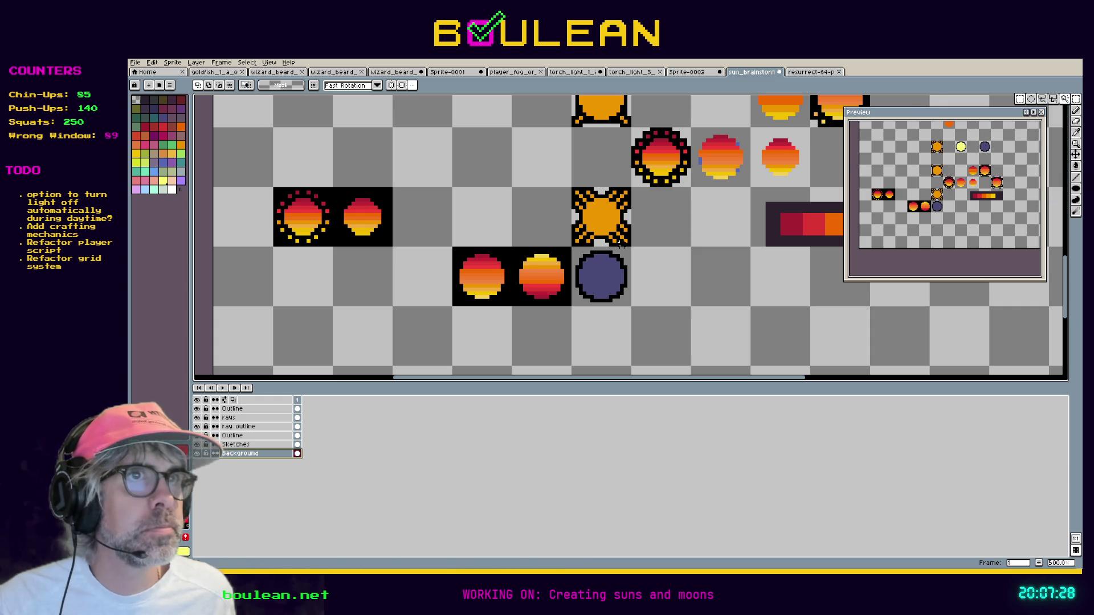
pyautogui.moveTo(569, 247); pyautogui.dragTo(629, 305)
pyautogui.press('i')
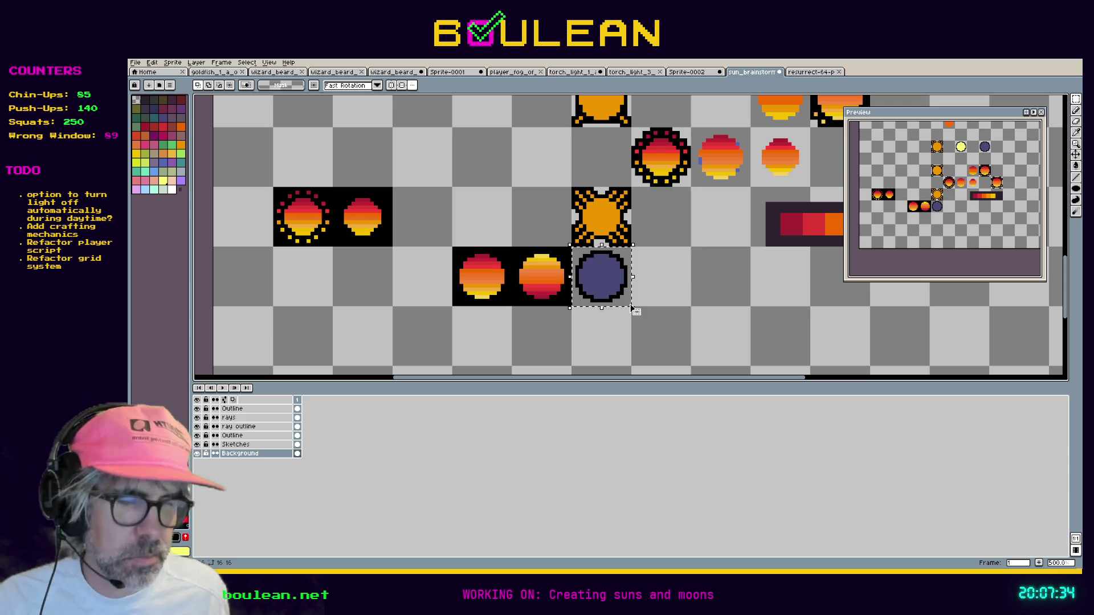
pyautogui.press('g')
pyautogui.click(622, 301)
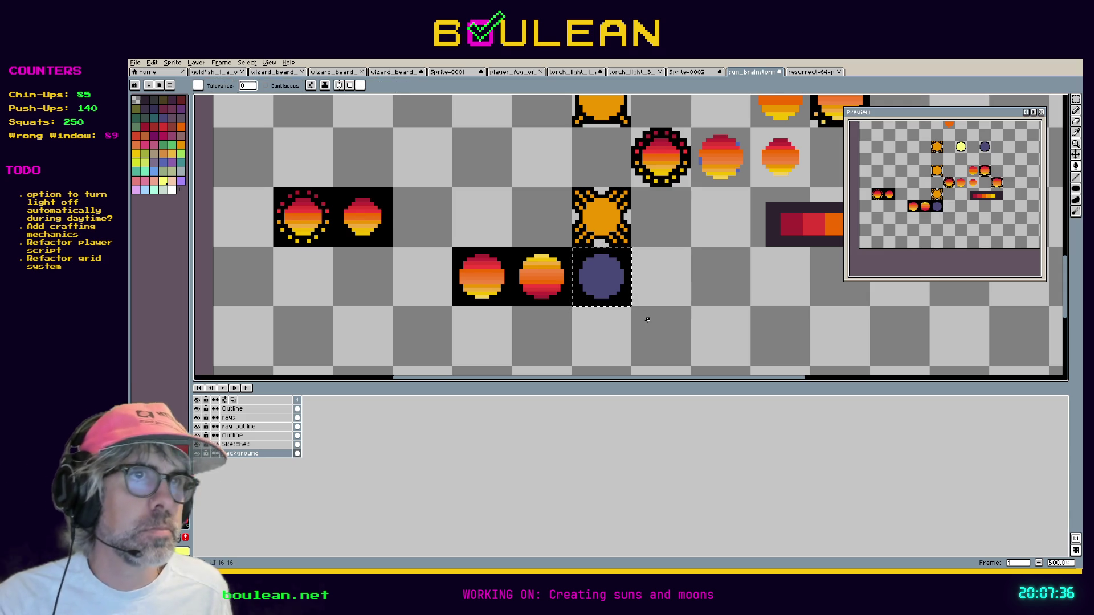
pyautogui.scroll(7, 582, 275)
pyautogui.scroll(-3, 581, 275)
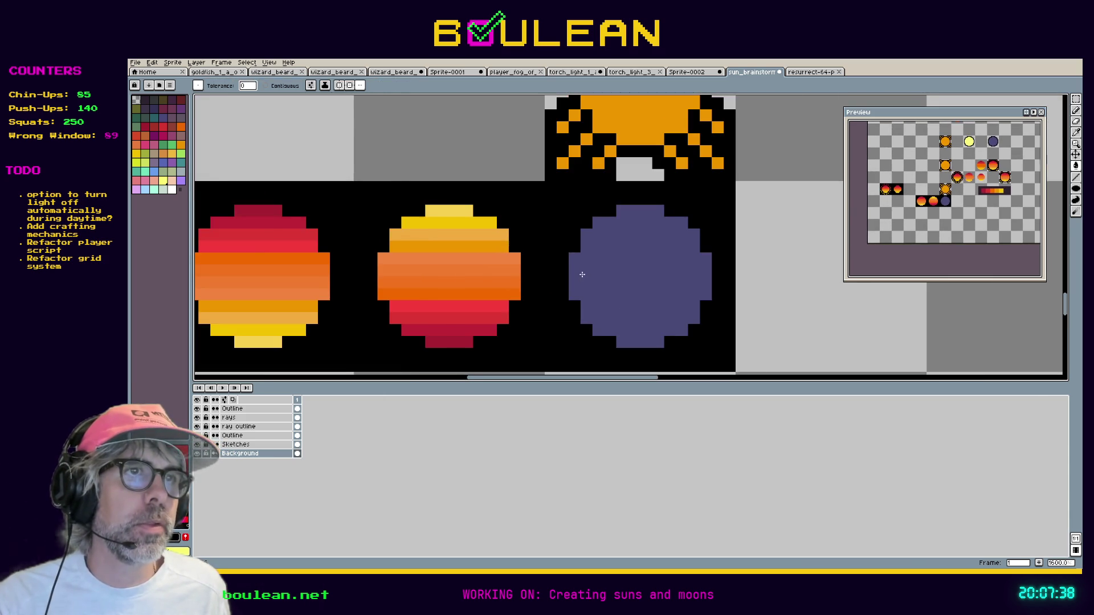
pyautogui.moveTo(540, 284); pyautogui.dragTo(626, 265)
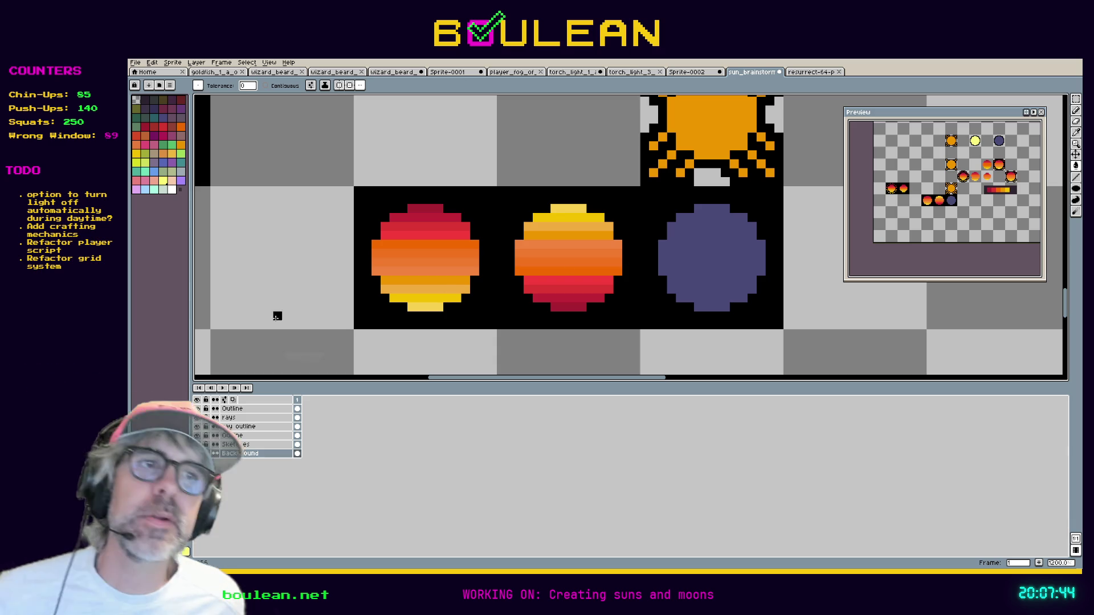
pyautogui.moveTo(573, 379); pyautogui.dragTo(561, 381)
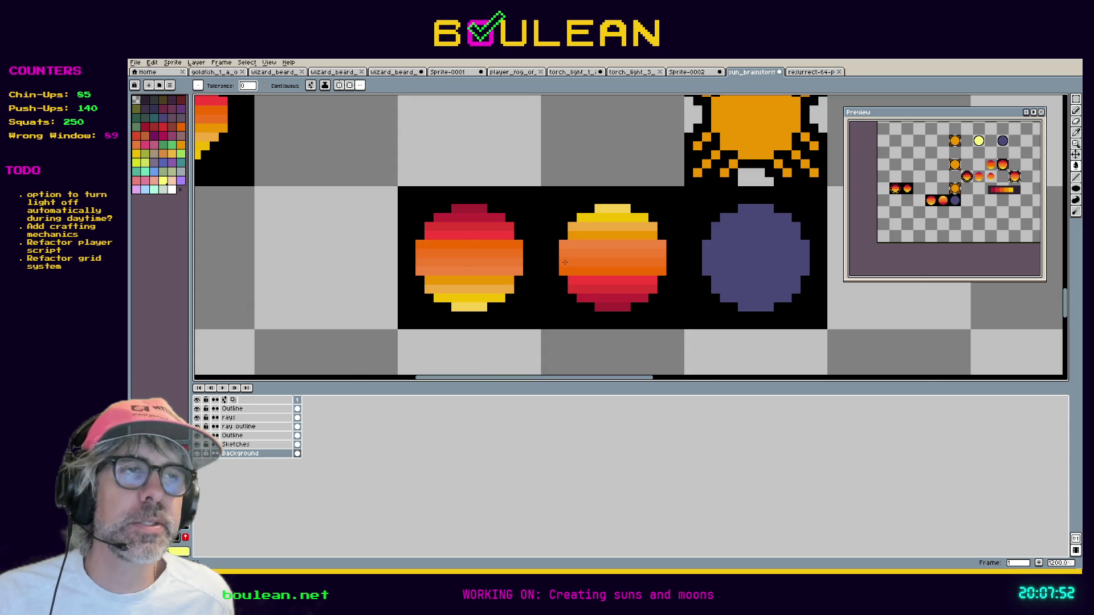
pyautogui.scroll(-1, 564, 262)
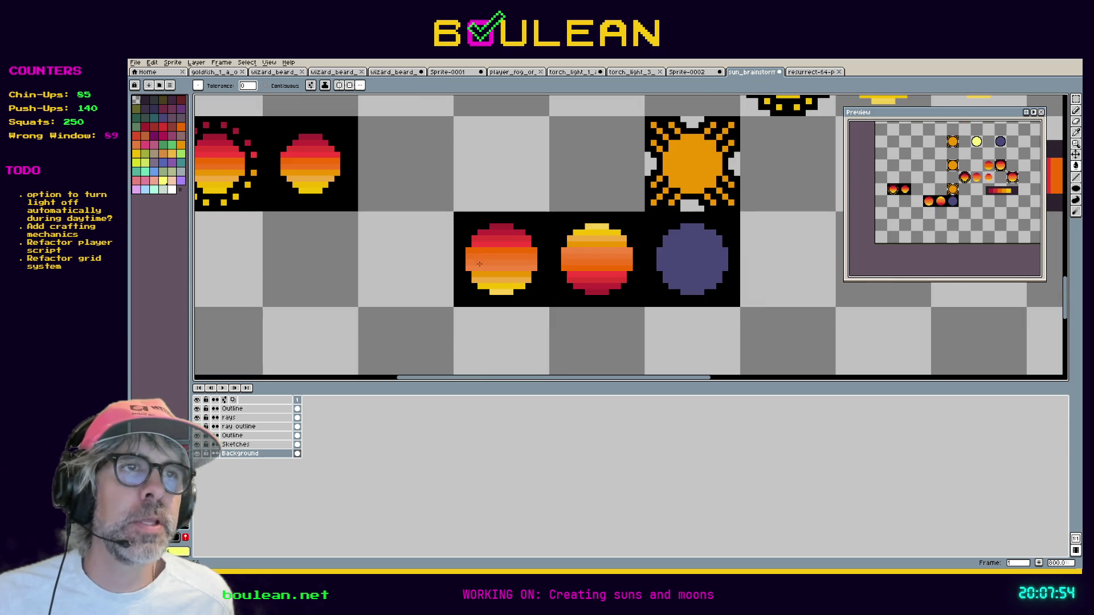
pyautogui.moveTo(301, 255); pyautogui.dragTo(574, 344)
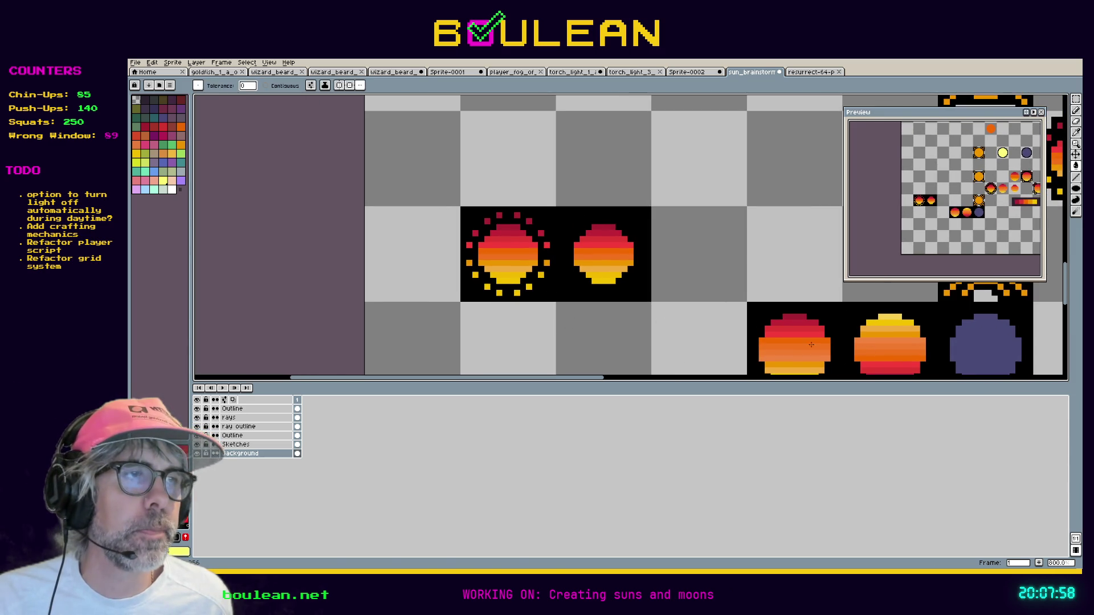
pyautogui.scroll(1, 490, 272)
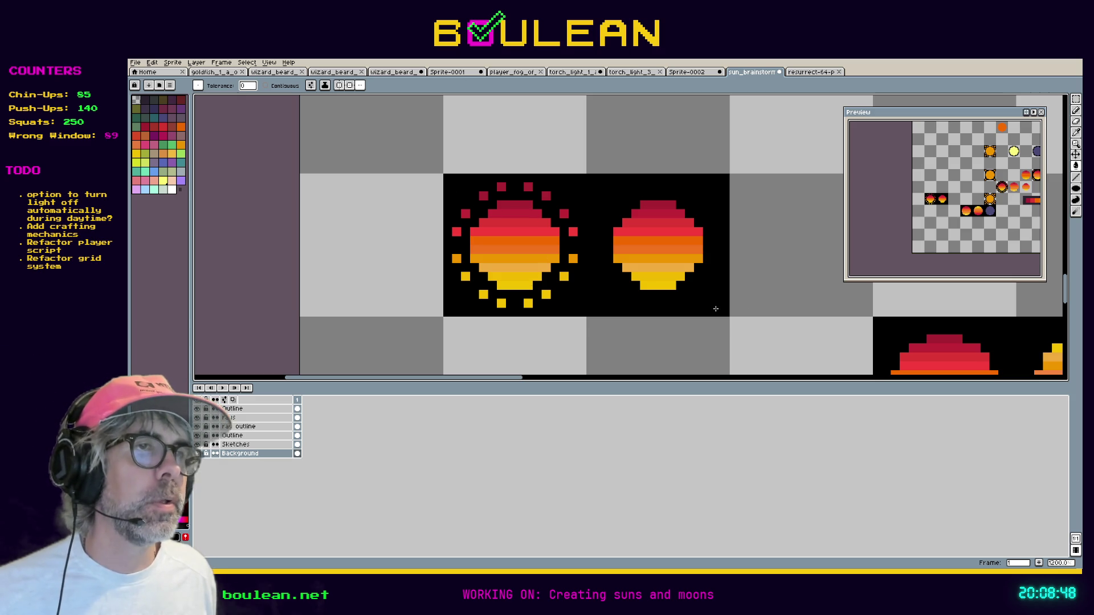
pyautogui.scroll(5, 638, 237)
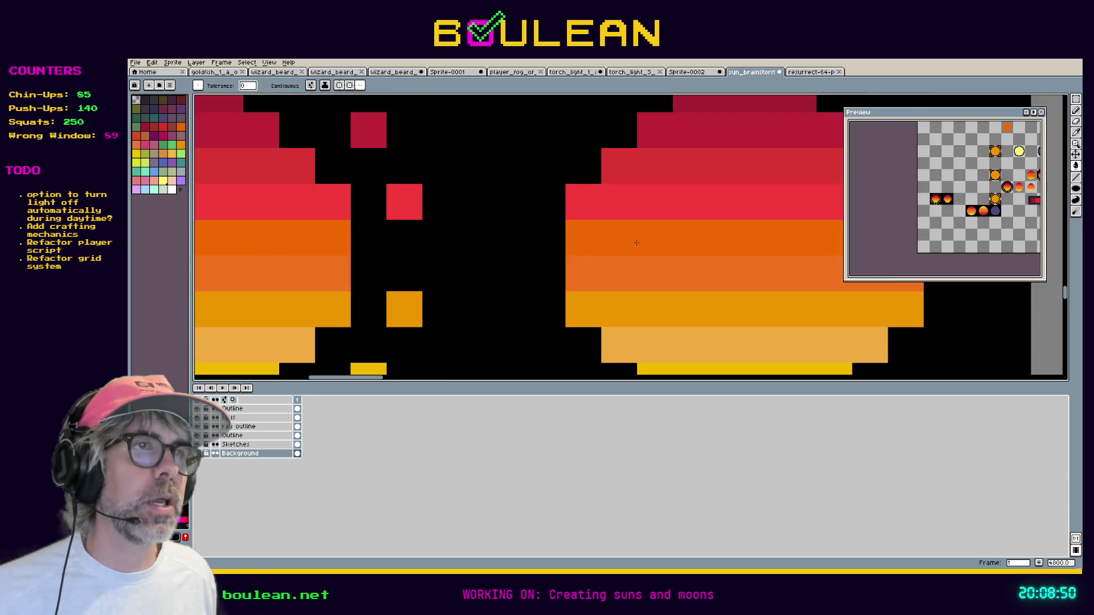
pyautogui.scroll(-3, 636, 243)
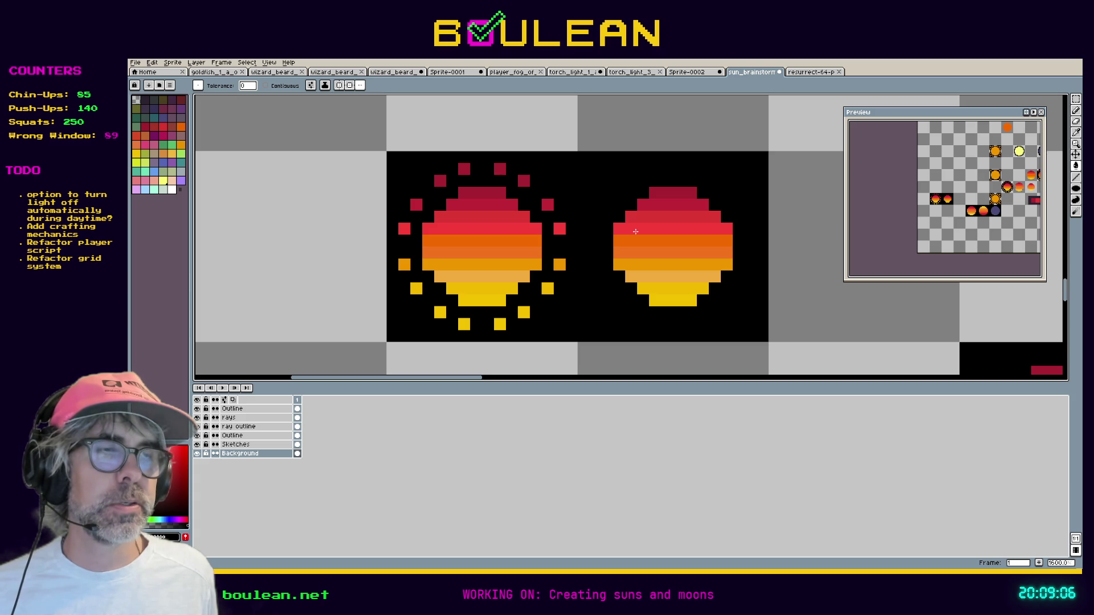
pyautogui.scroll(-2, 635, 232)
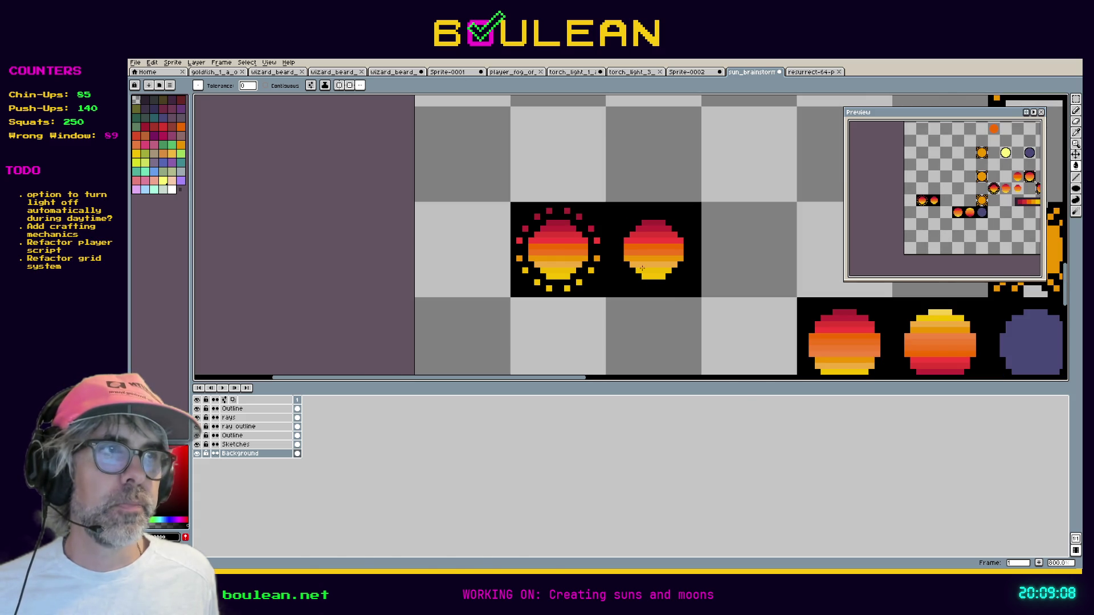
pyautogui.moveTo(576, 382); pyautogui.dragTo(624, 382)
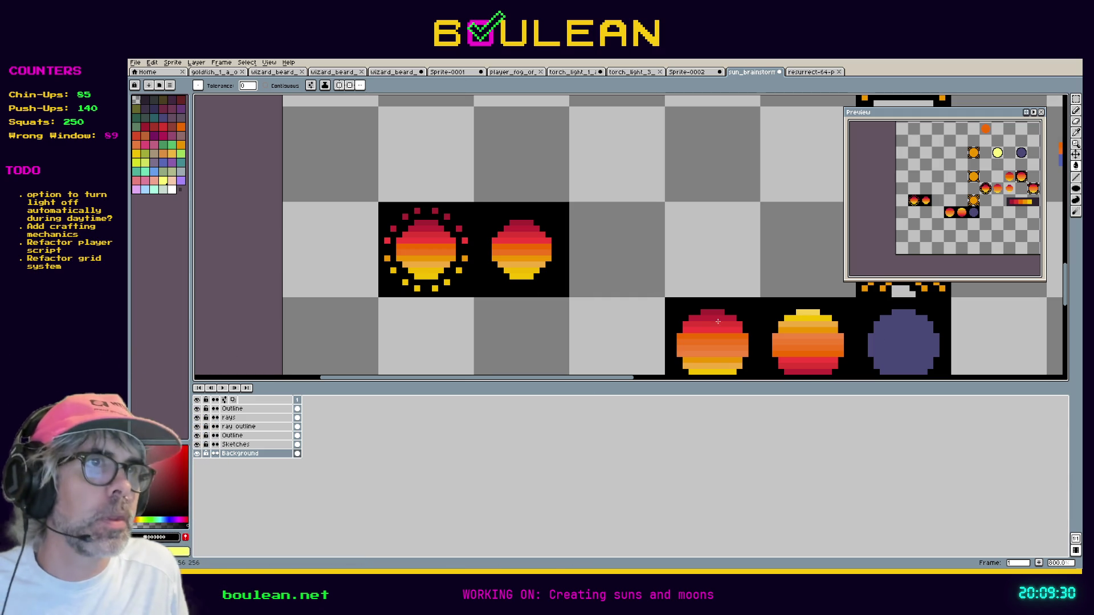
pyautogui.press('space')
pyautogui.moveTo(716, 322); pyautogui.dragTo(546, 271)
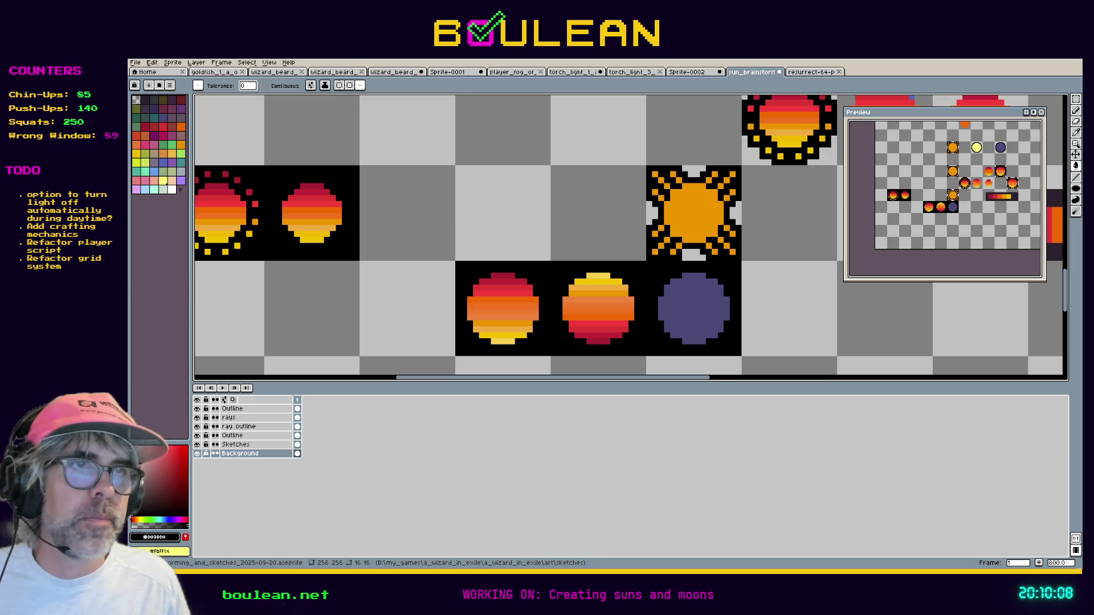
pyautogui.moveTo(593, 378); pyautogui.dragTo(591, 379)
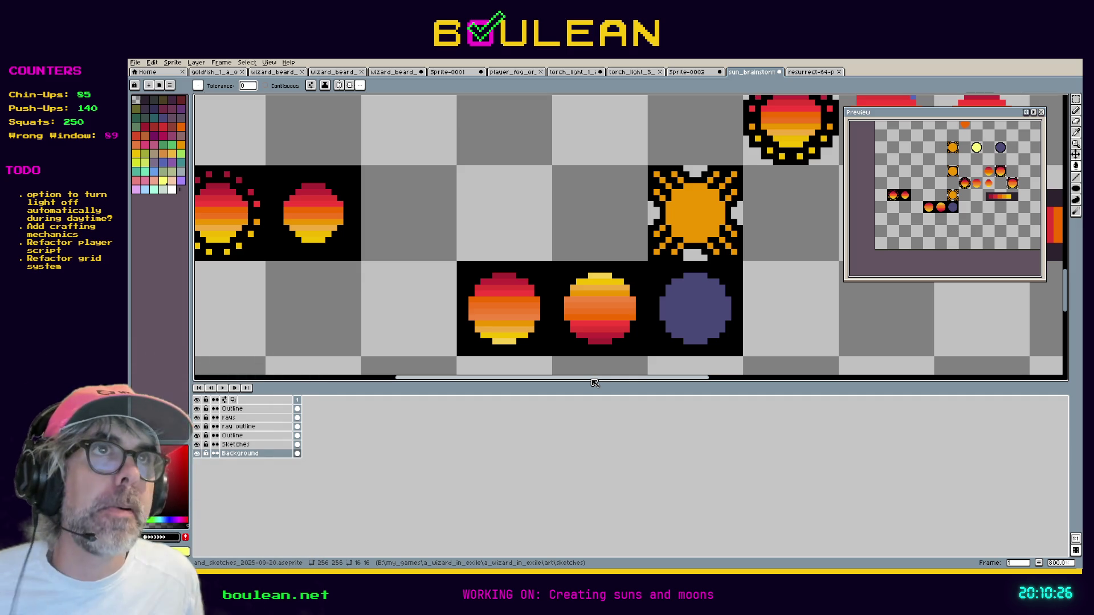
# Copy the blue and purple swatch rows from resurrect-64, then return to sun_brainstorm.
pyautogui.click(812, 72)
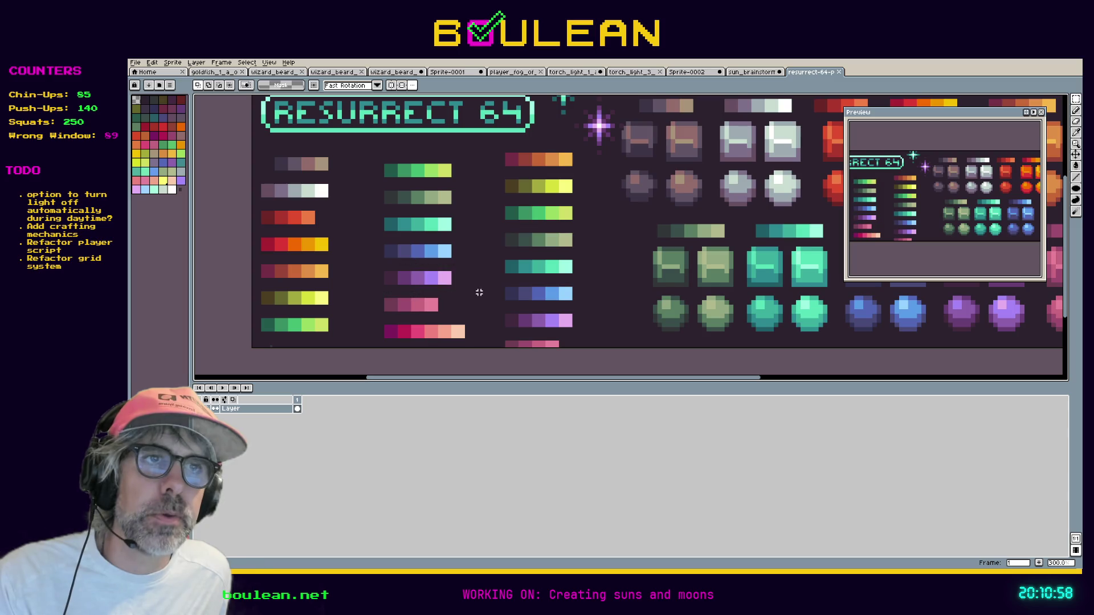
pyautogui.moveTo(482, 295)
pyautogui.mouseDown()
pyautogui.moveTo(403, 244)
pyautogui.moveTo(369, 239)
pyautogui.mouseUp()
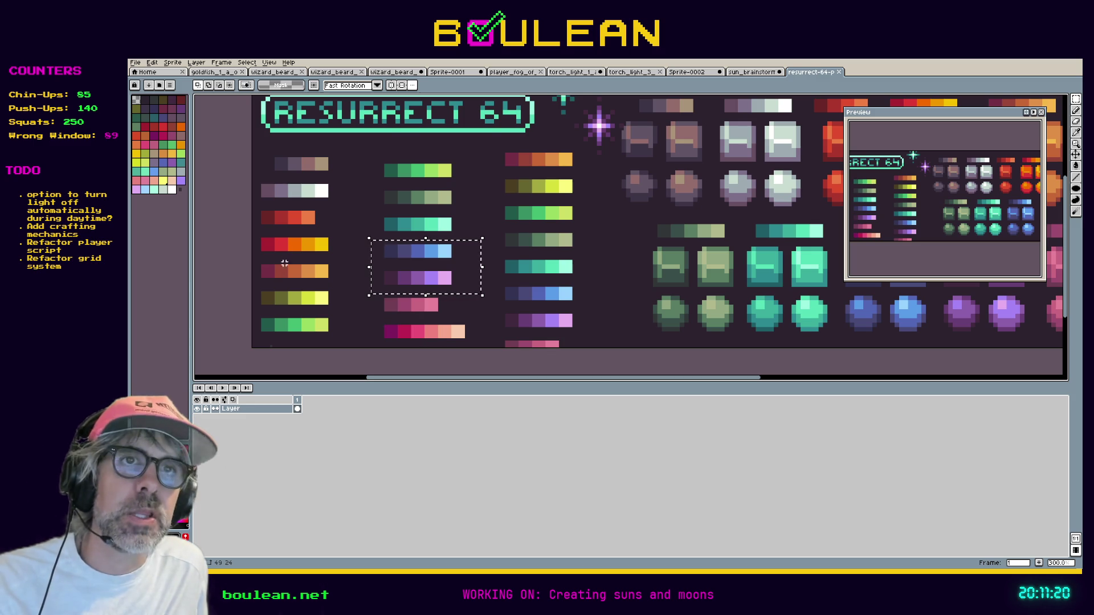
pyautogui.moveTo(253, 232); pyautogui.dragTo(339, 258)
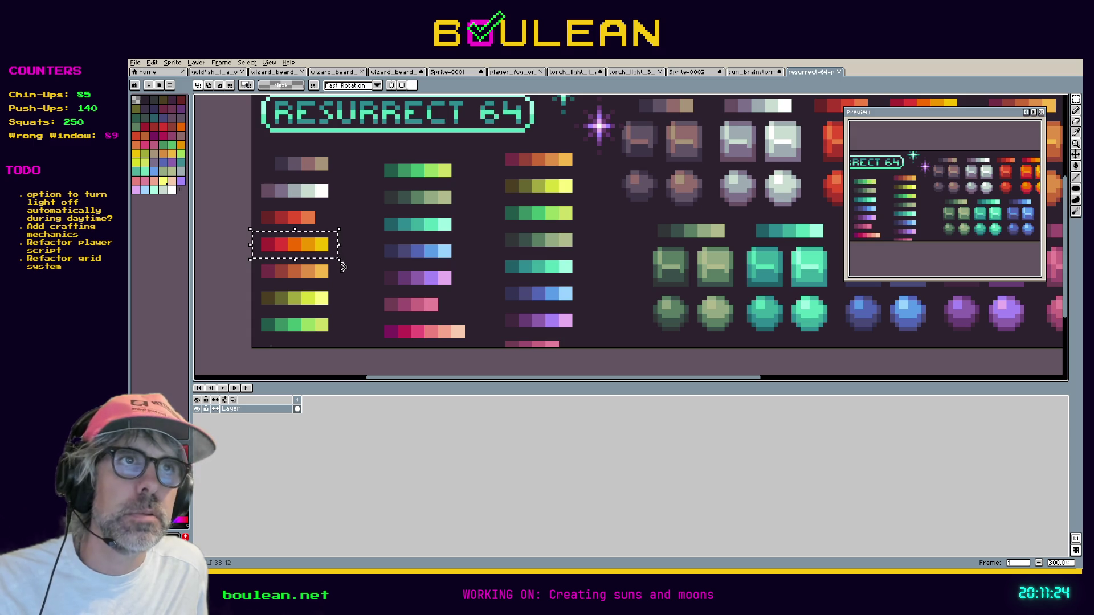
pyautogui.moveTo(497, 147); pyautogui.dragTo(587, 184)
pyautogui.click(746, 73)
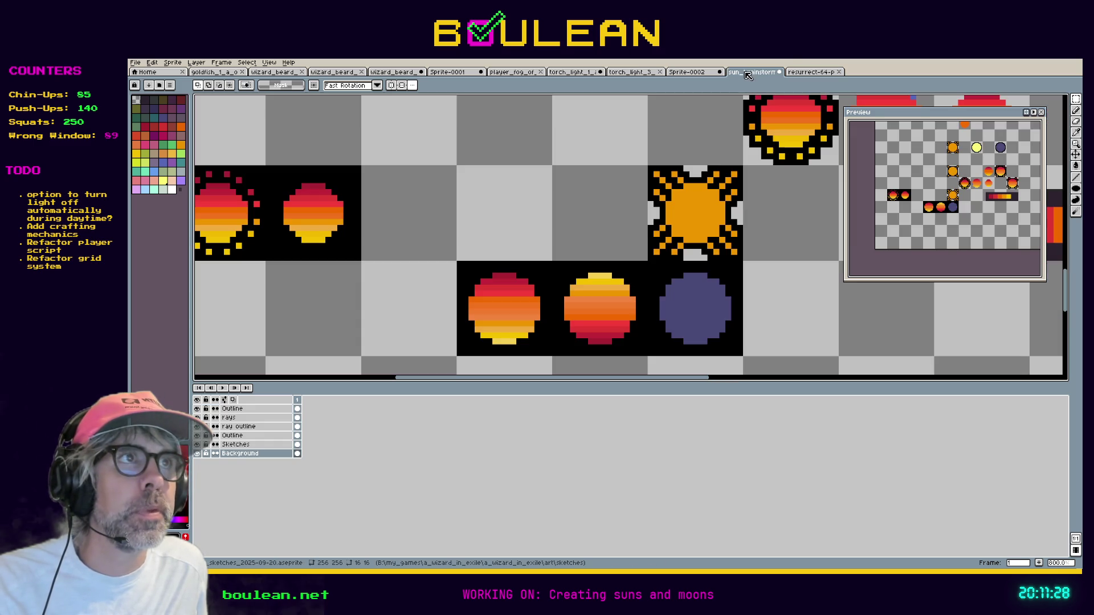
# Paste the blue and purple swatches below-right of the moon and commit them.
pyautogui.scroll(-1, 747, 269)
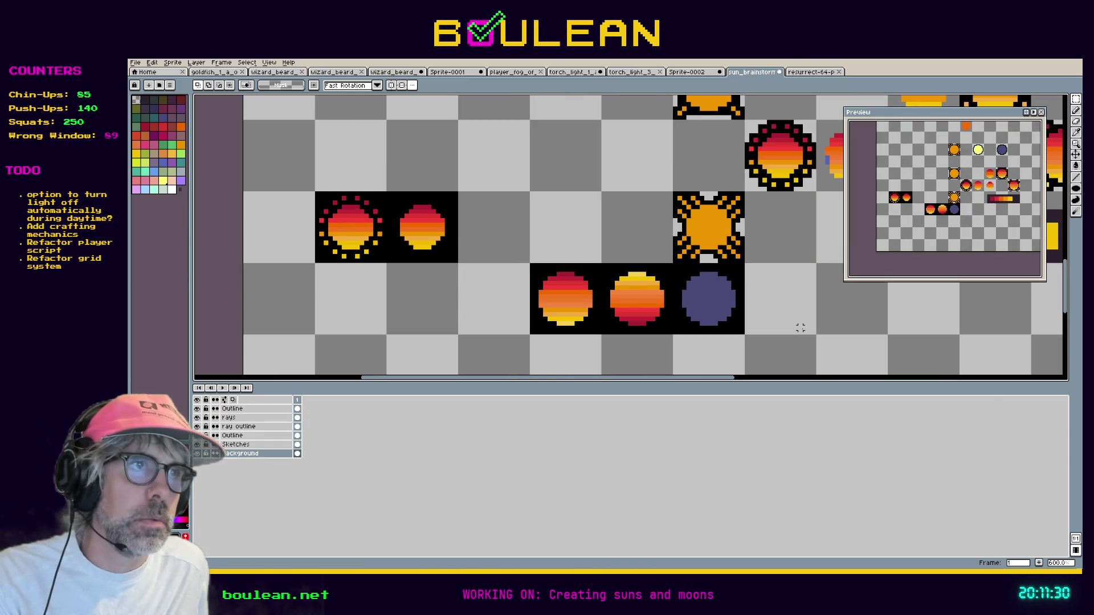
pyautogui.moveTo(798, 325); pyautogui.dragTo(647, 202)
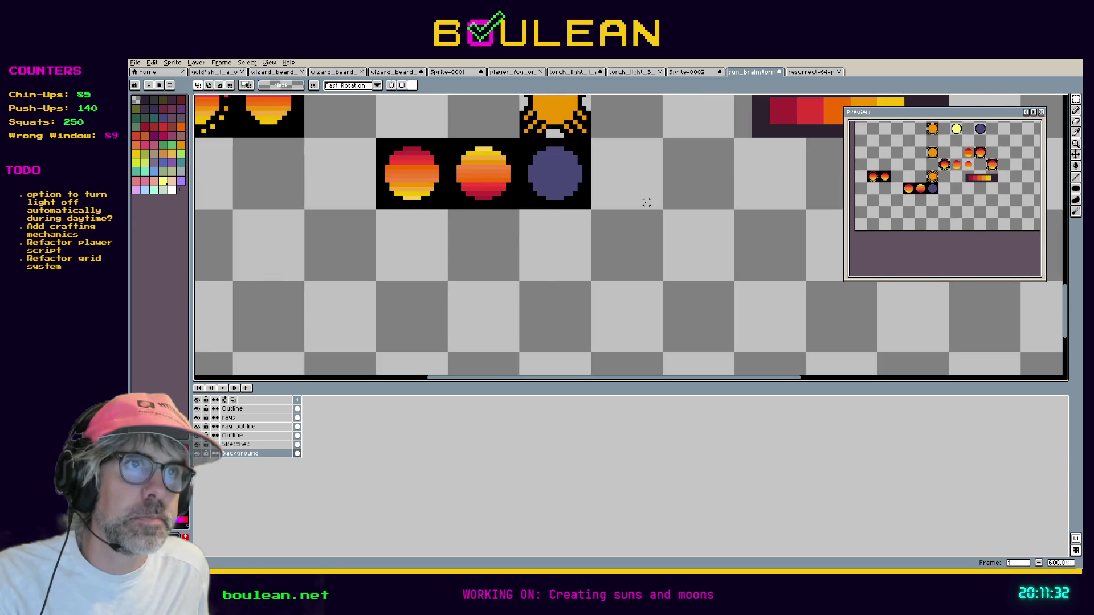
pyautogui.hotkey('ctrl', 'v')
pyautogui.moveTo(465, 240)
pyautogui.mouseDown()
pyautogui.moveTo(739, 263)
pyautogui.moveTo(728, 316)
pyautogui.mouseUp()
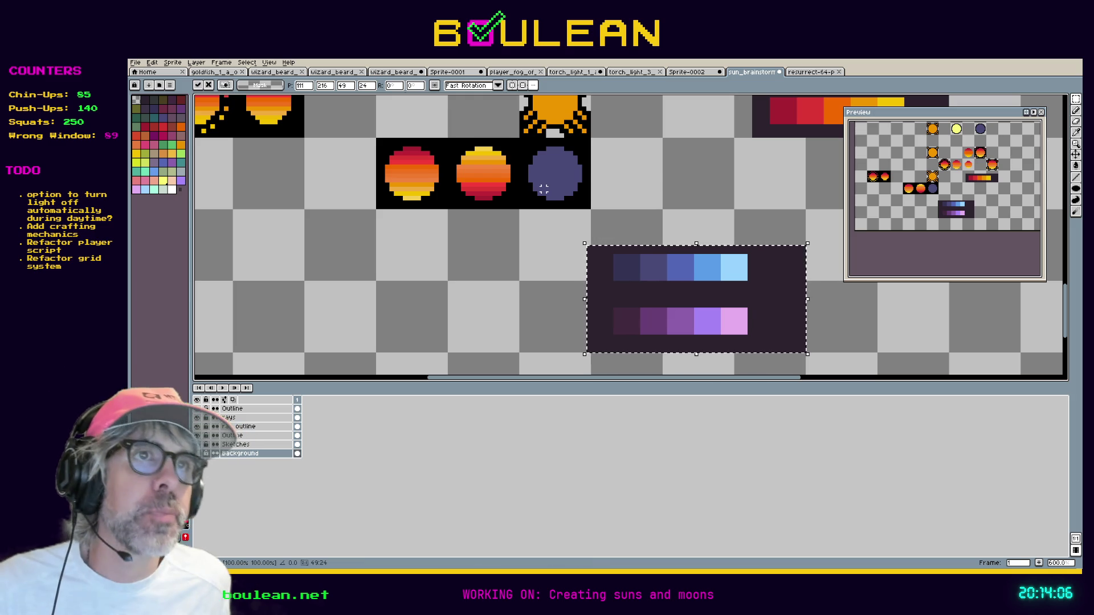
pyautogui.scroll(2, 543, 189)
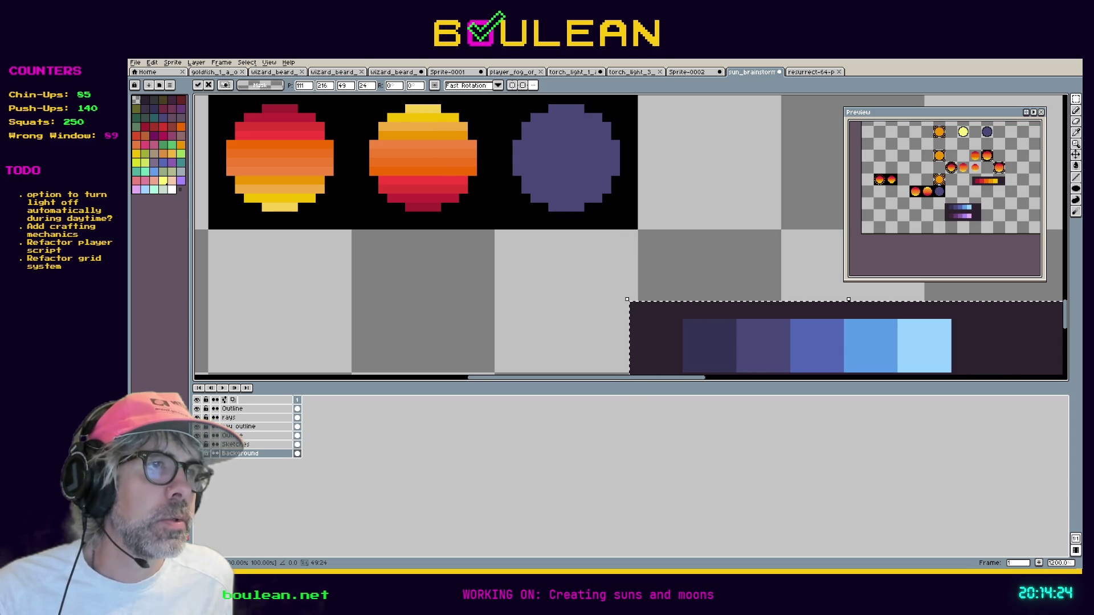
pyautogui.scroll(-3, 649, 217)
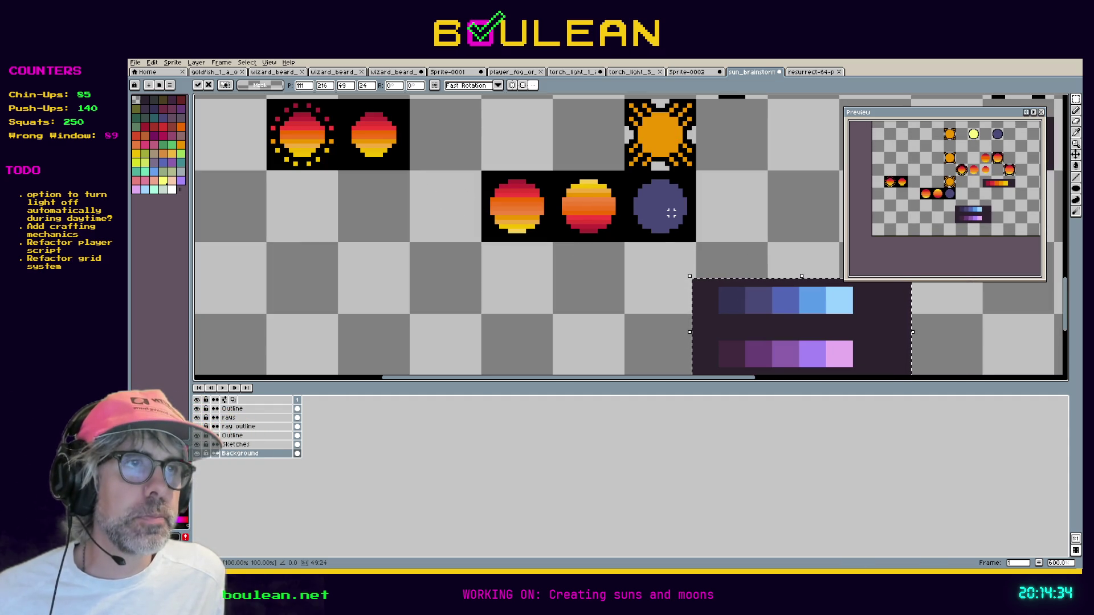
pyautogui.scroll(2, 747, 262)
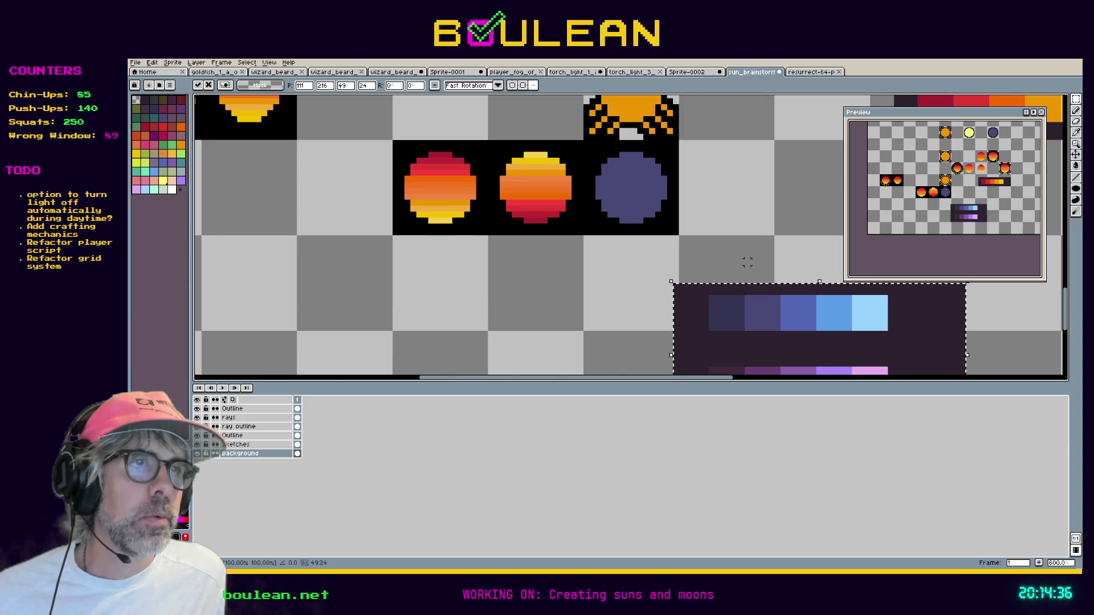
pyautogui.scroll(1, 747, 262)
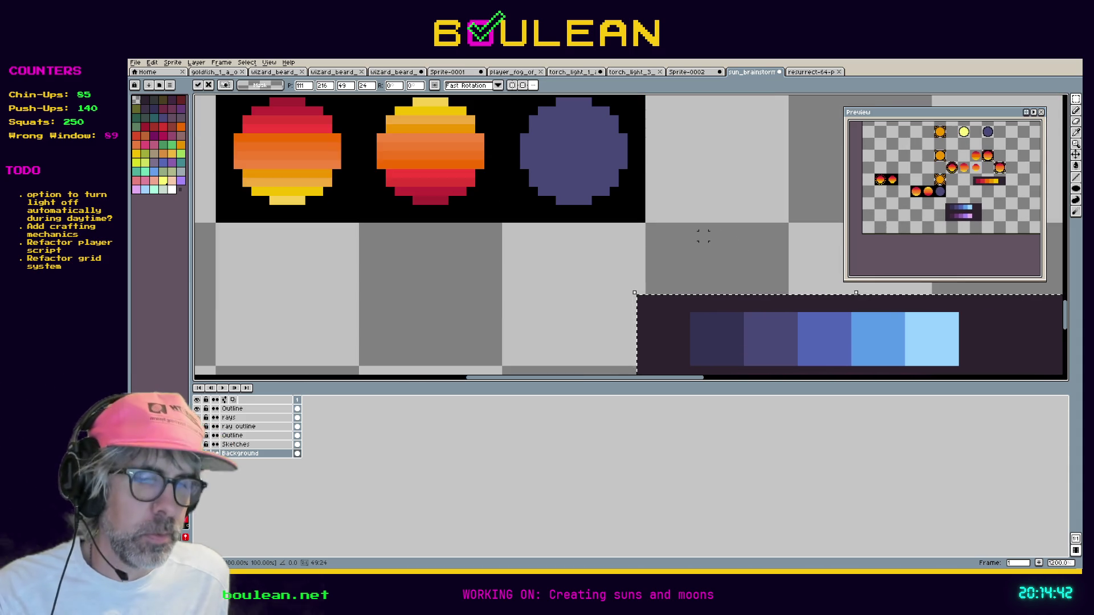
pyautogui.scroll(-1, 704, 236)
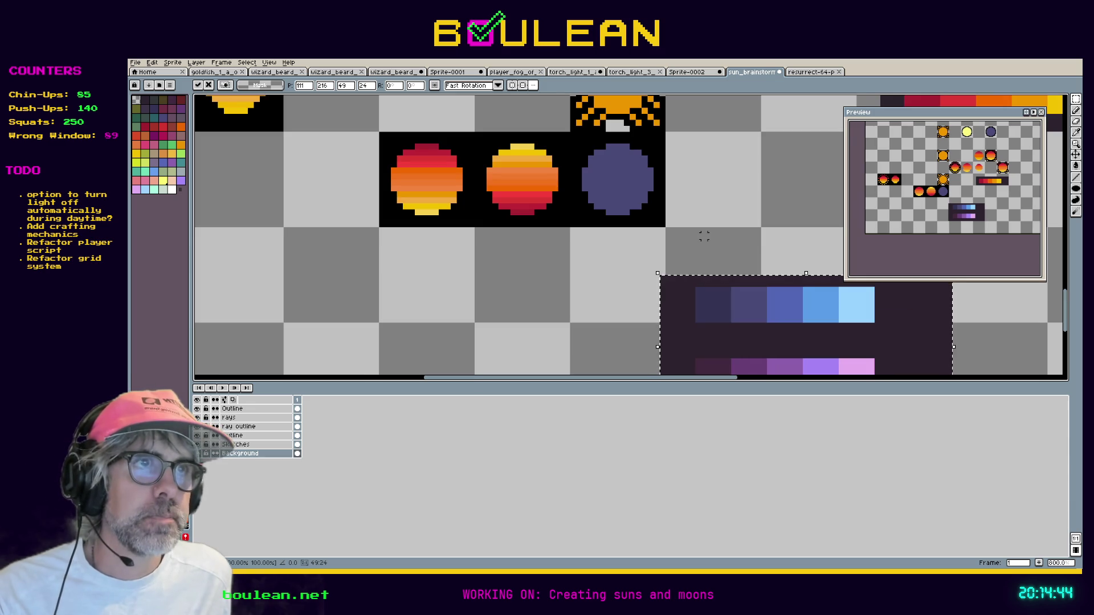
pyautogui.click(721, 260)
pyautogui.scroll(1, 650, 212)
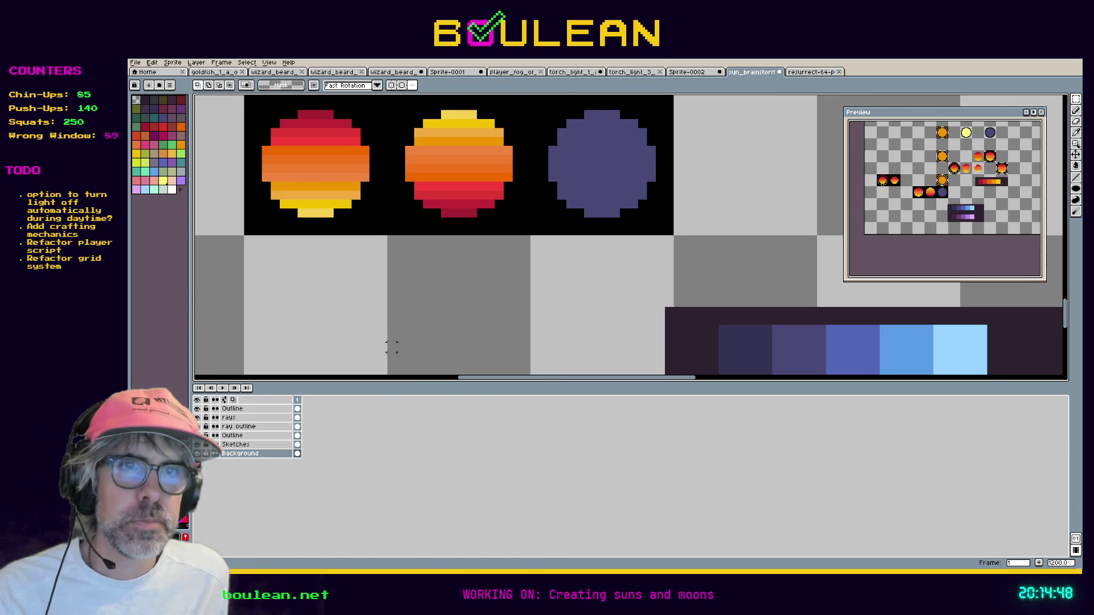
# On the Sketches layer, paint the darkest swatch blue at the end of the moon's top row.
pyautogui.click(250, 445)
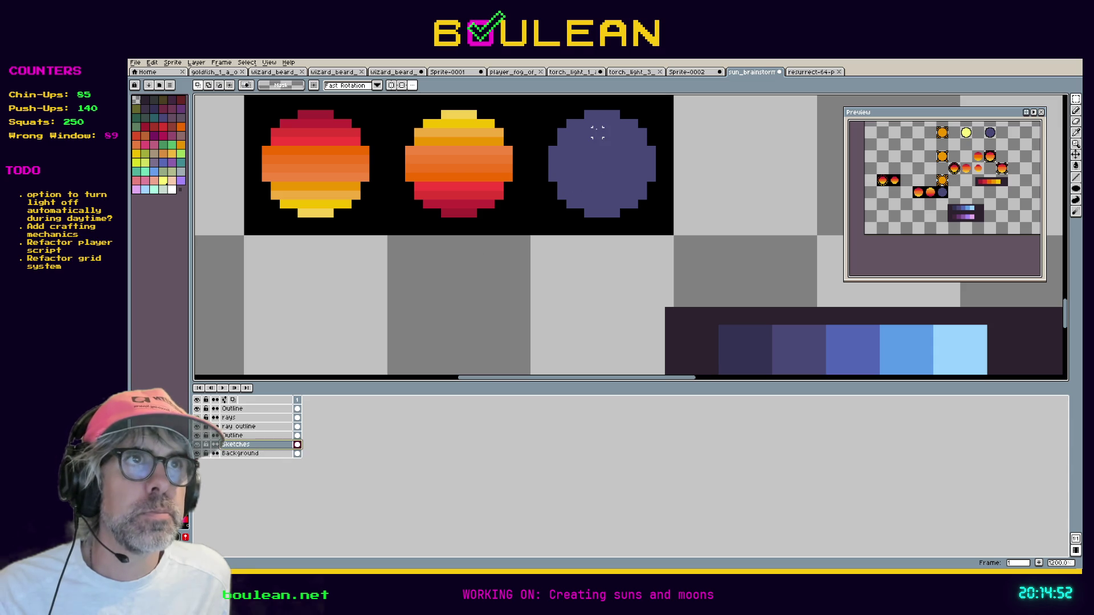
pyautogui.press('b')
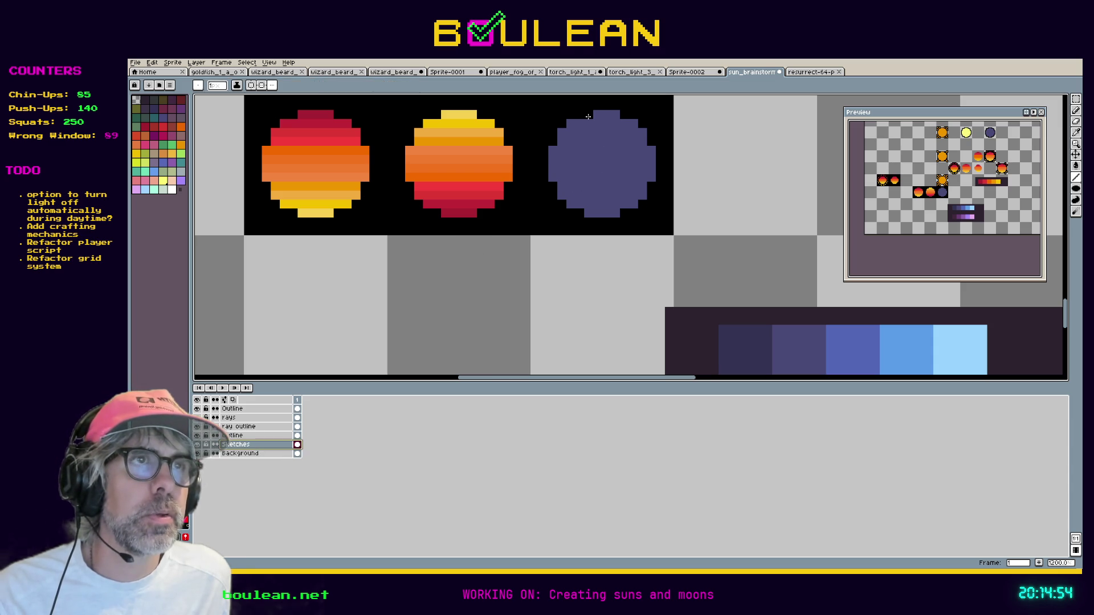
pyautogui.press('i')
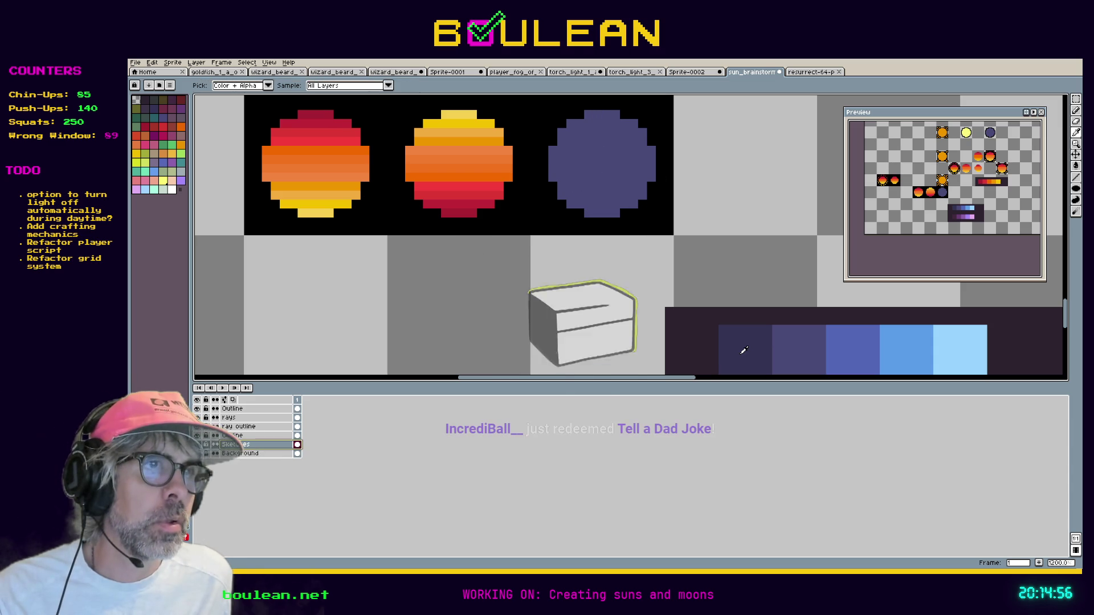
pyautogui.click(744, 350)
pyautogui.press('b')
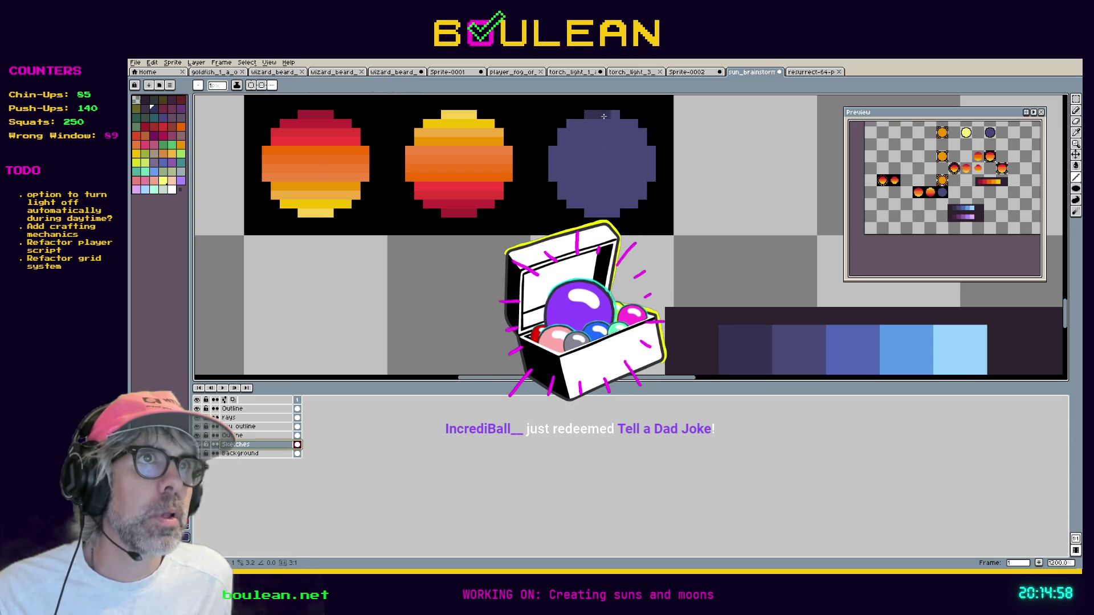
pyautogui.click(615, 115)
pyautogui.press('i')
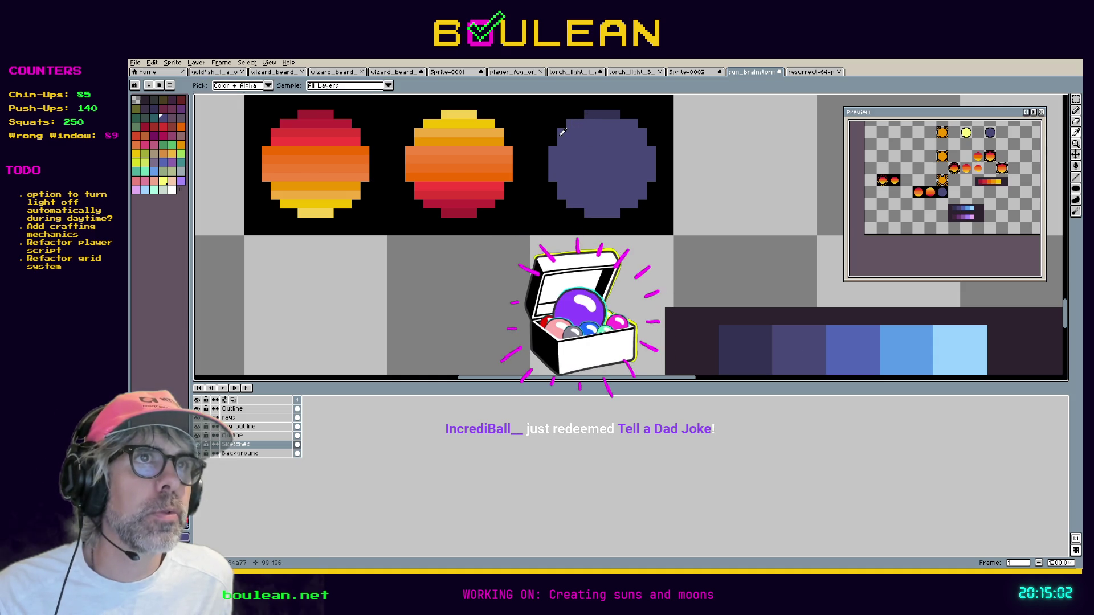
pyautogui.press('b')
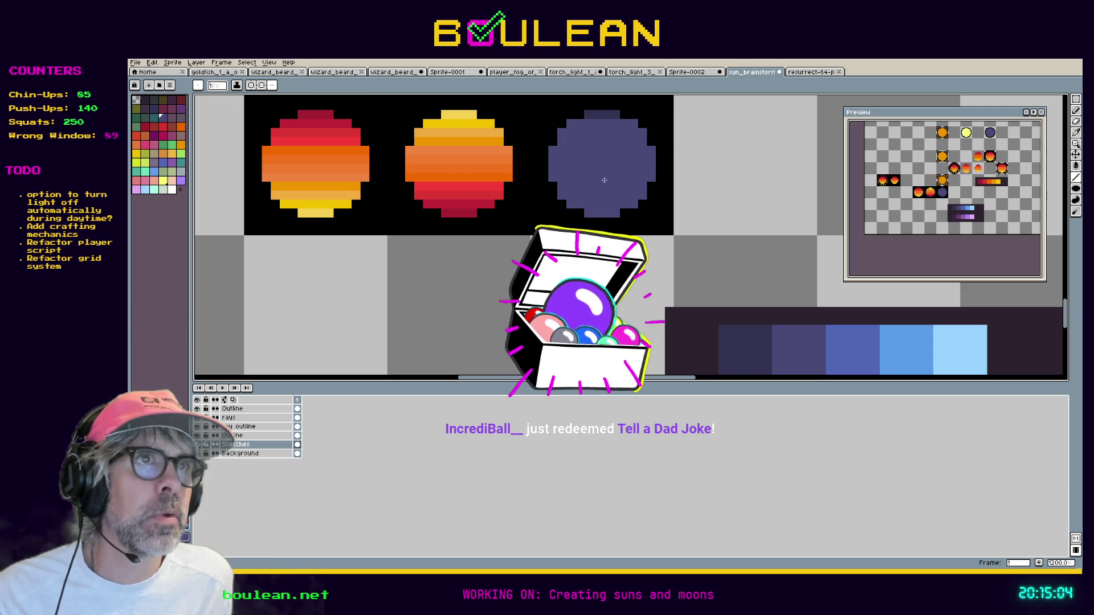
pyautogui.press('i')
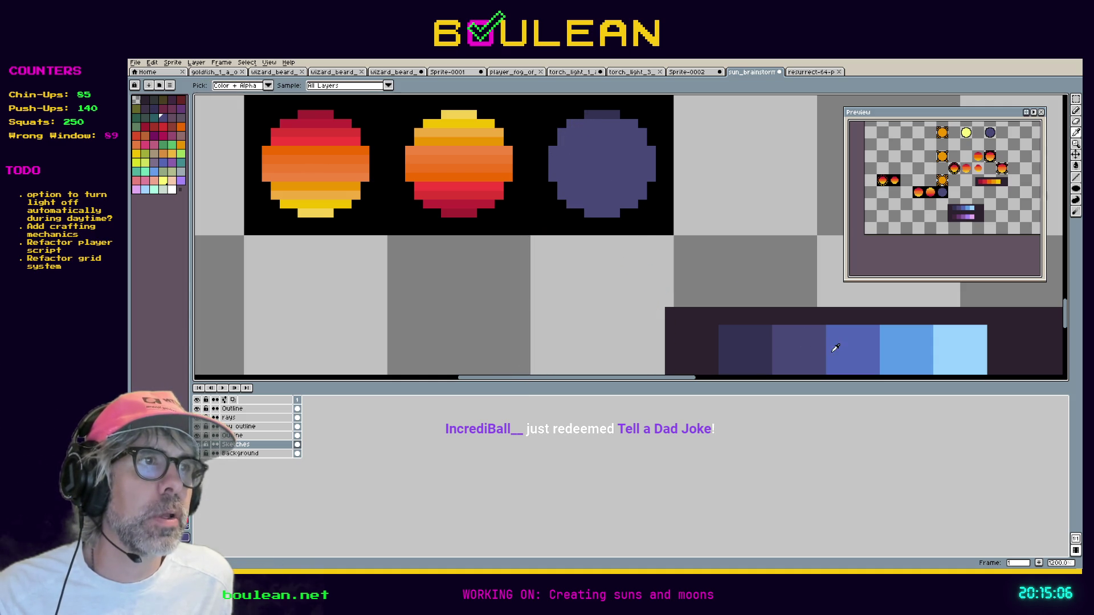